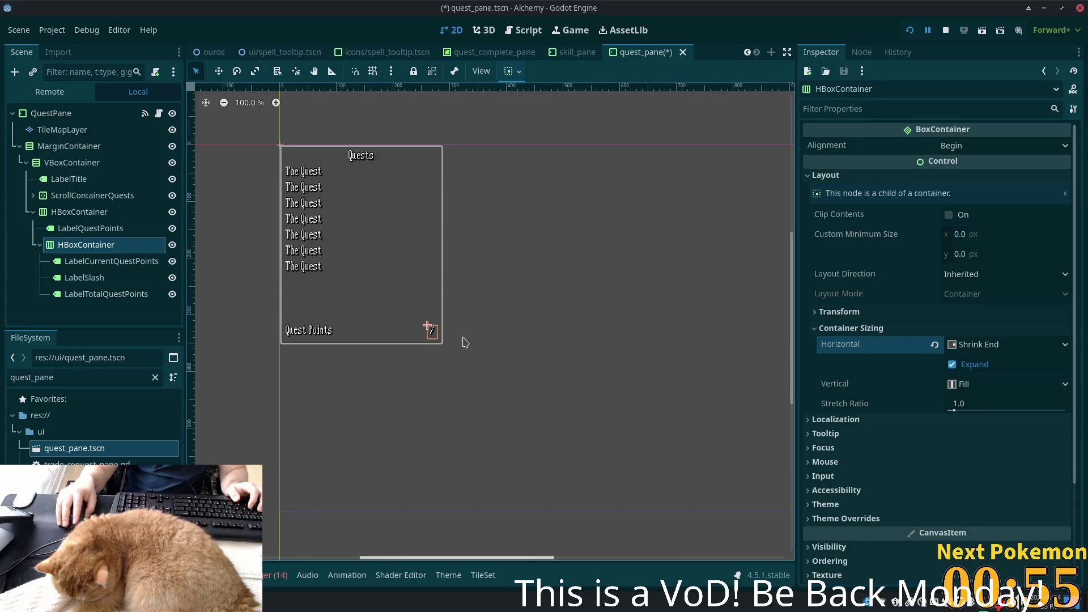
Step: Set the current quest points label text to 10
click(89, 261)
click(89, 262)
click(911, 169)
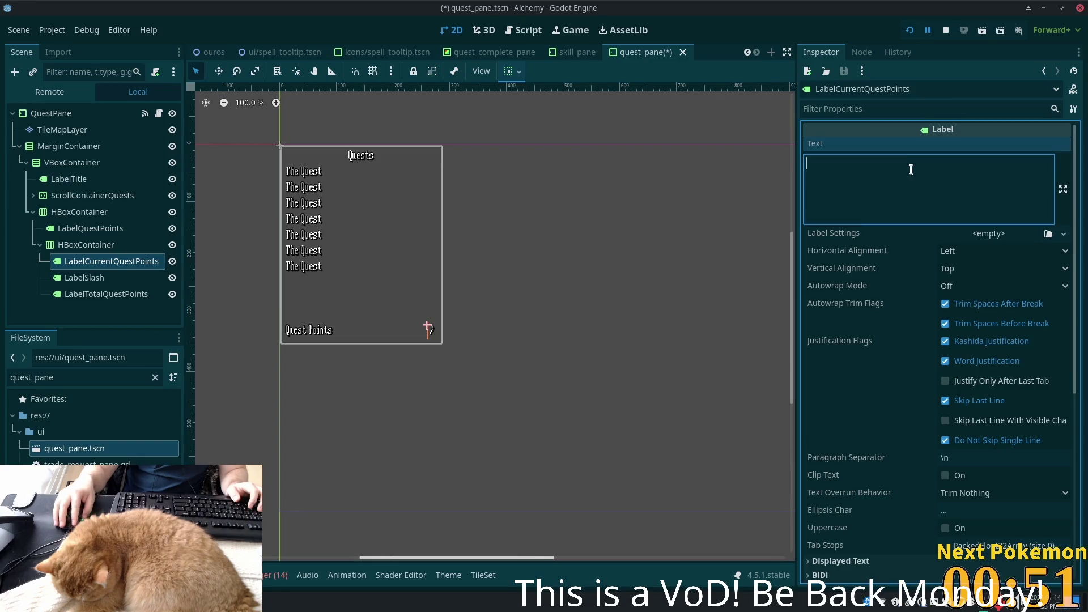
text(10)
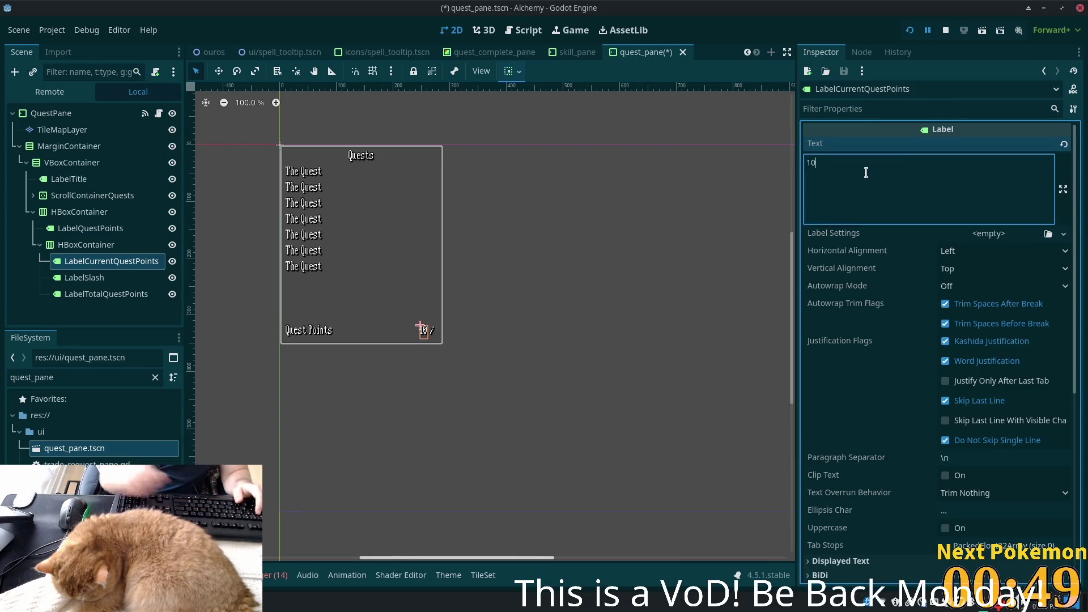
Step: Set the total quest points label text to 69 and review the points row and title labels
click(106, 294)
click(909, 198)
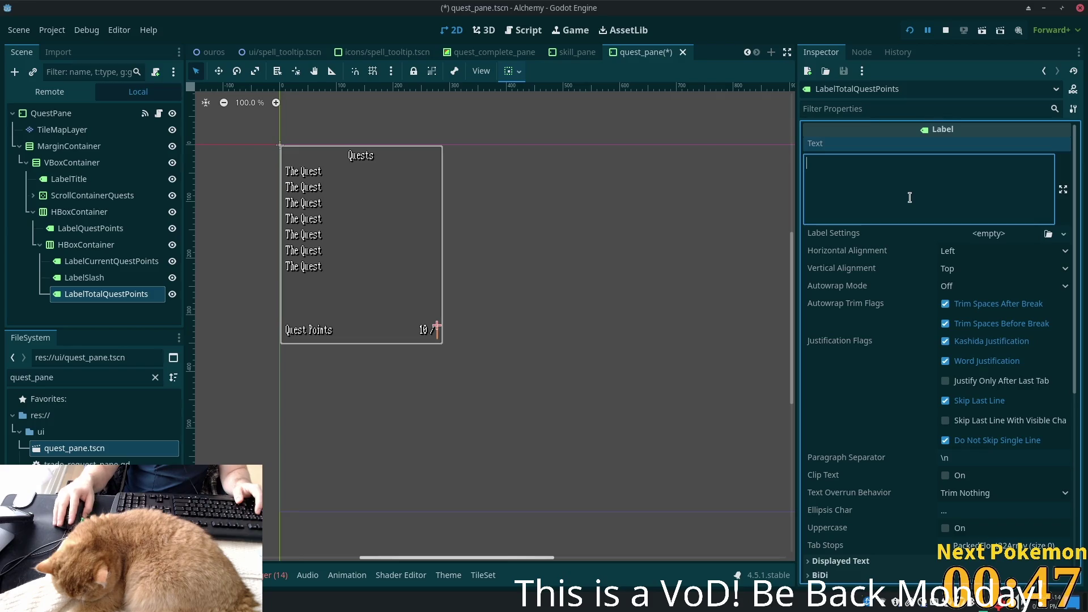
text(69)
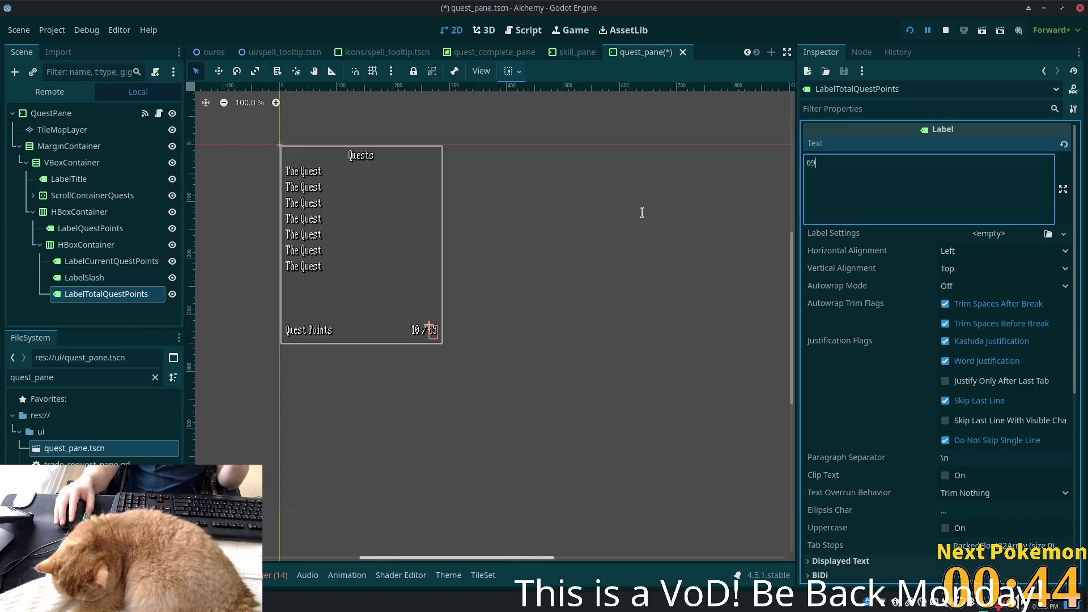
click(85, 244)
click(94, 211)
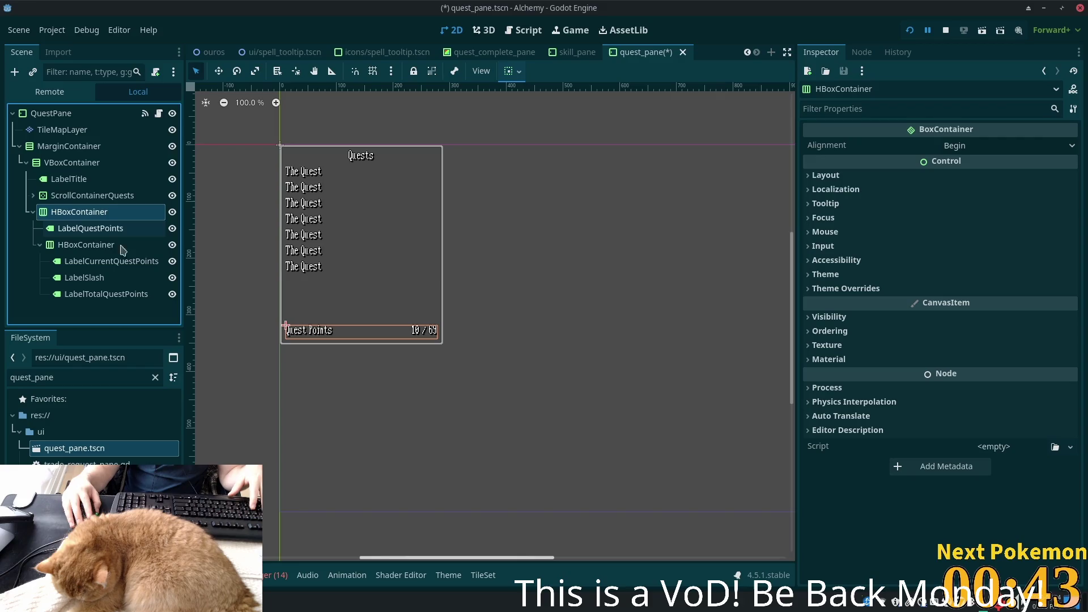
click(73, 178)
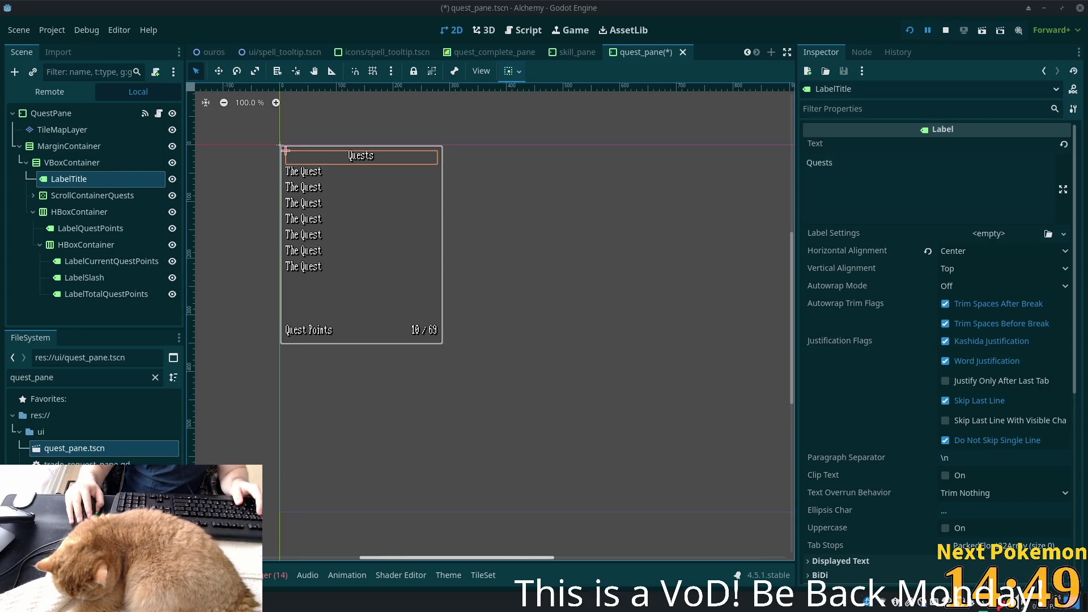
key(alt+Tab)
text(far)
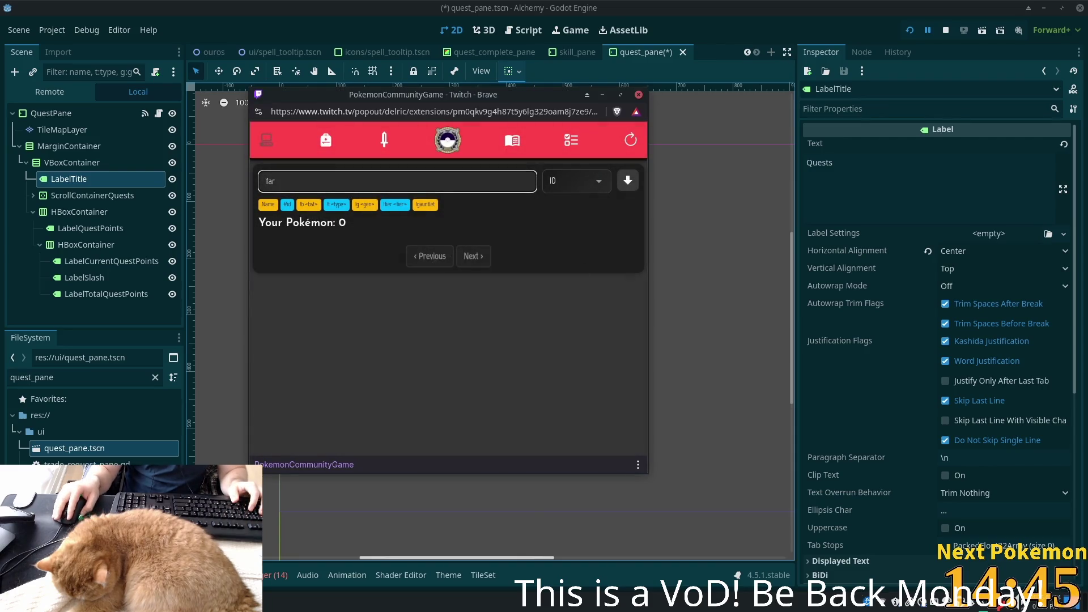
Step: Leave the Pokémon search popup and return focus to the Godot editor
key(alt+Tab)
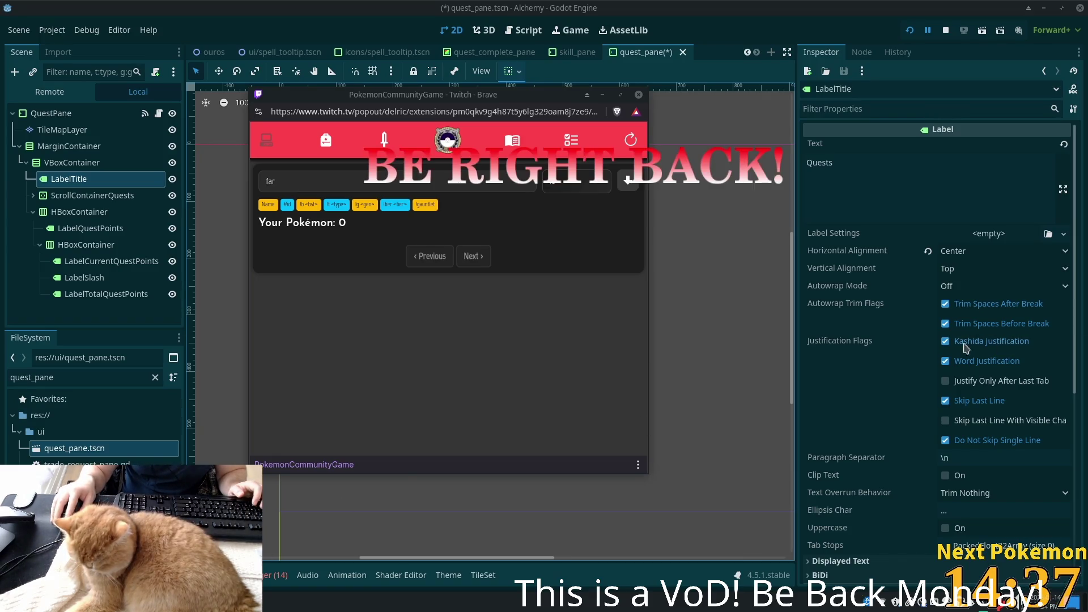
click(731, 5)
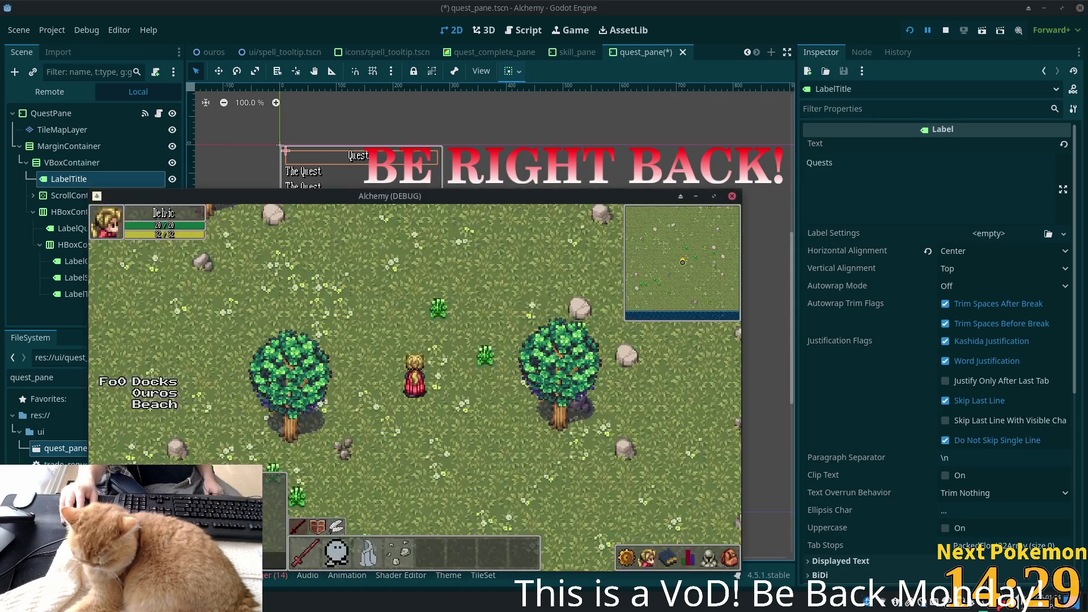
Step: Walk the character around the grassy field with the arrow keys
key(Down)
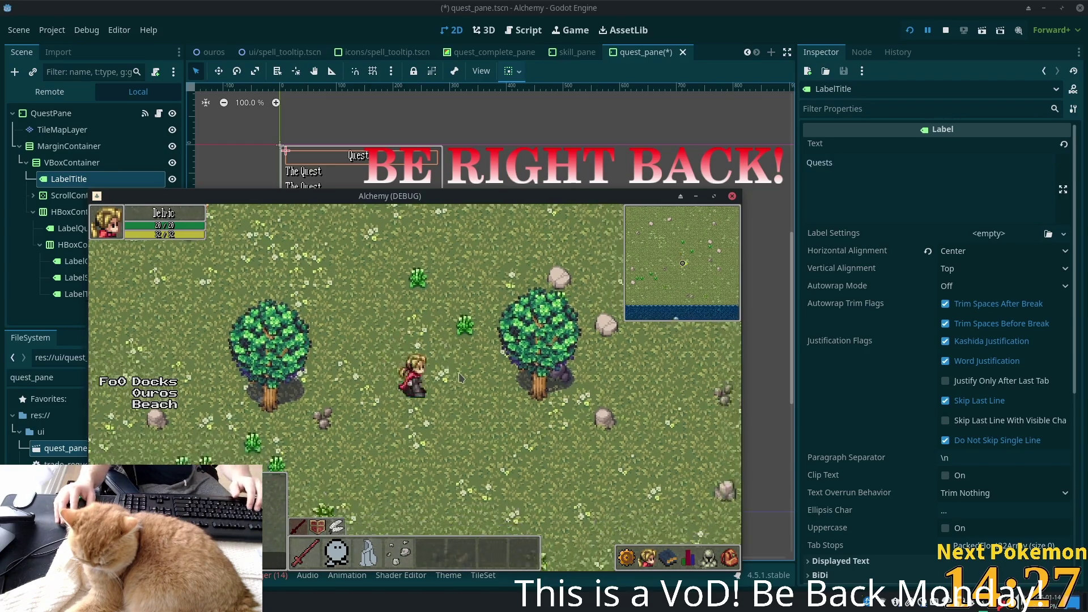
key(Right)
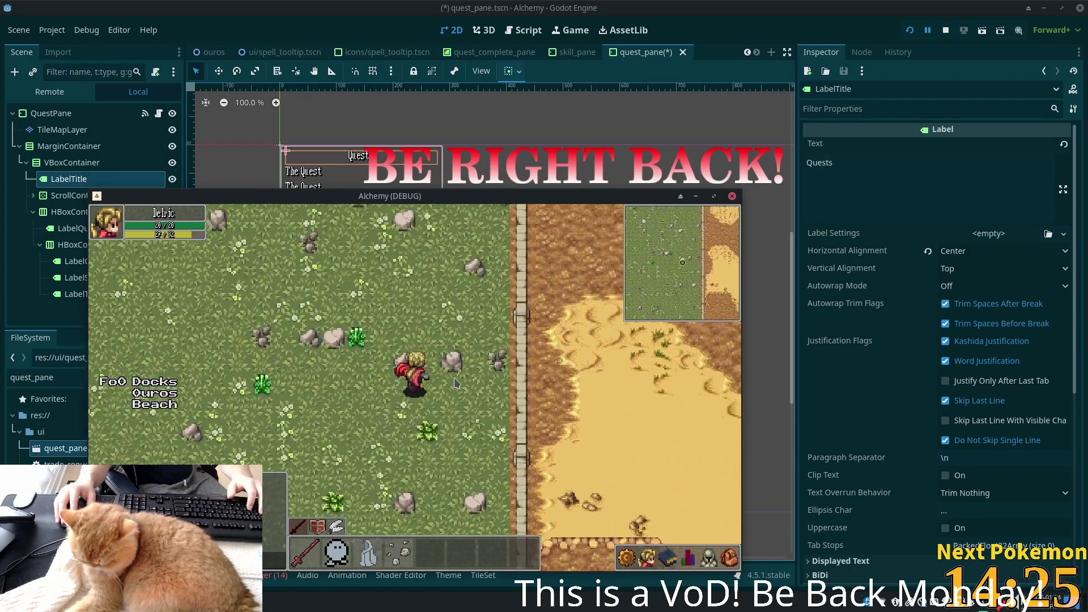
key(Left)
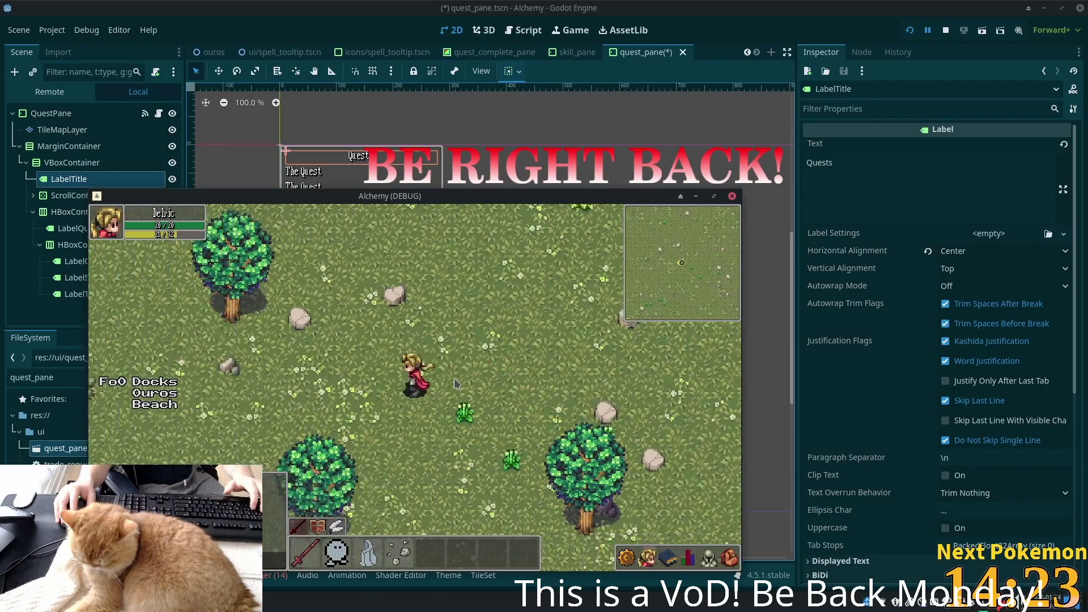
key(Left)
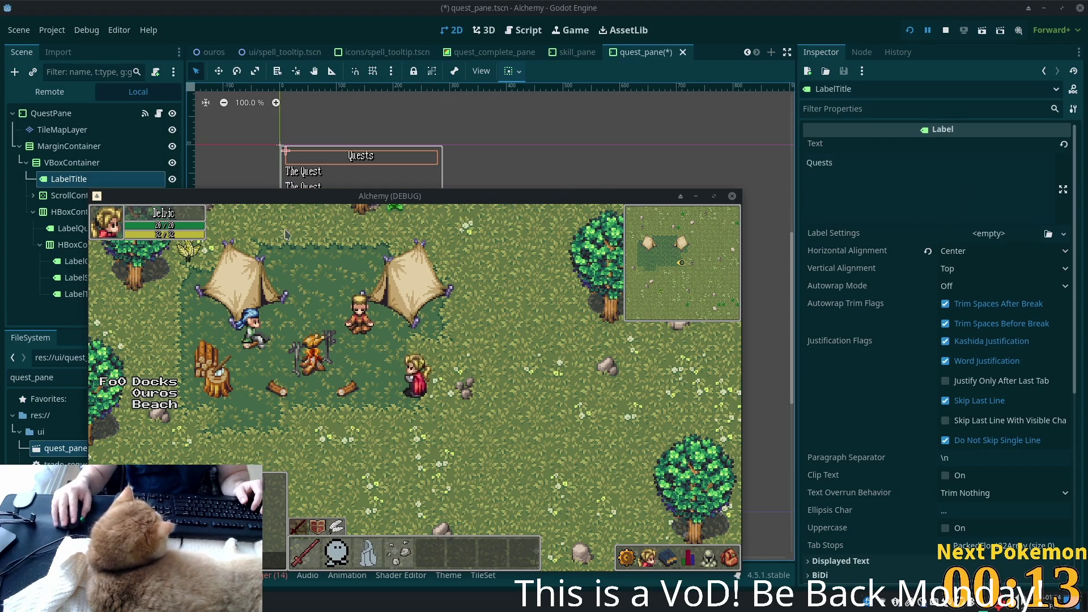
Step: Stop the running game with F8 and save quest_pane.tscn
key(Left)
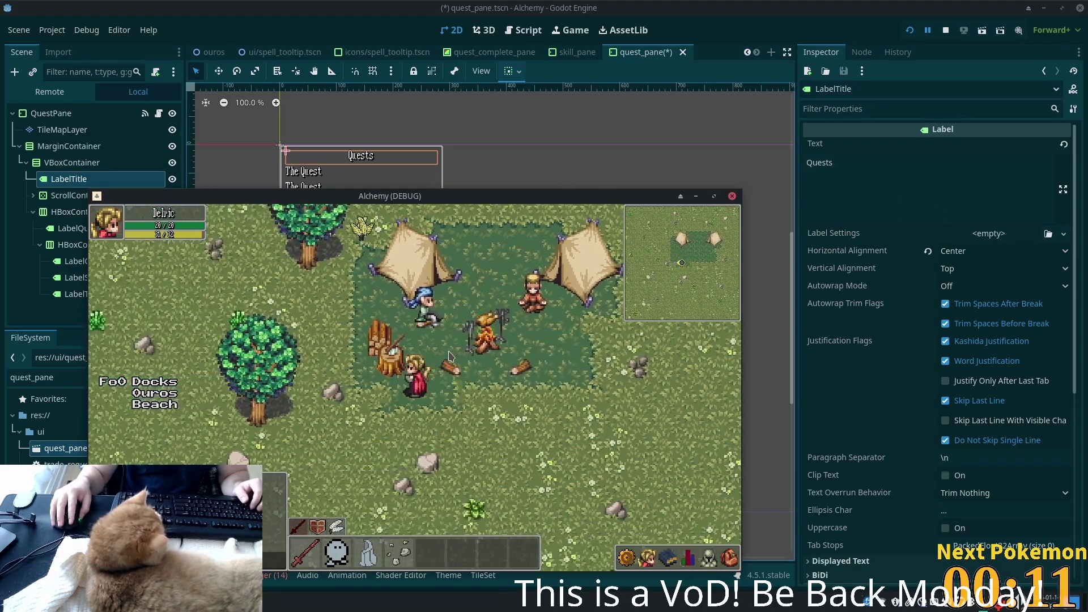
key(F8)
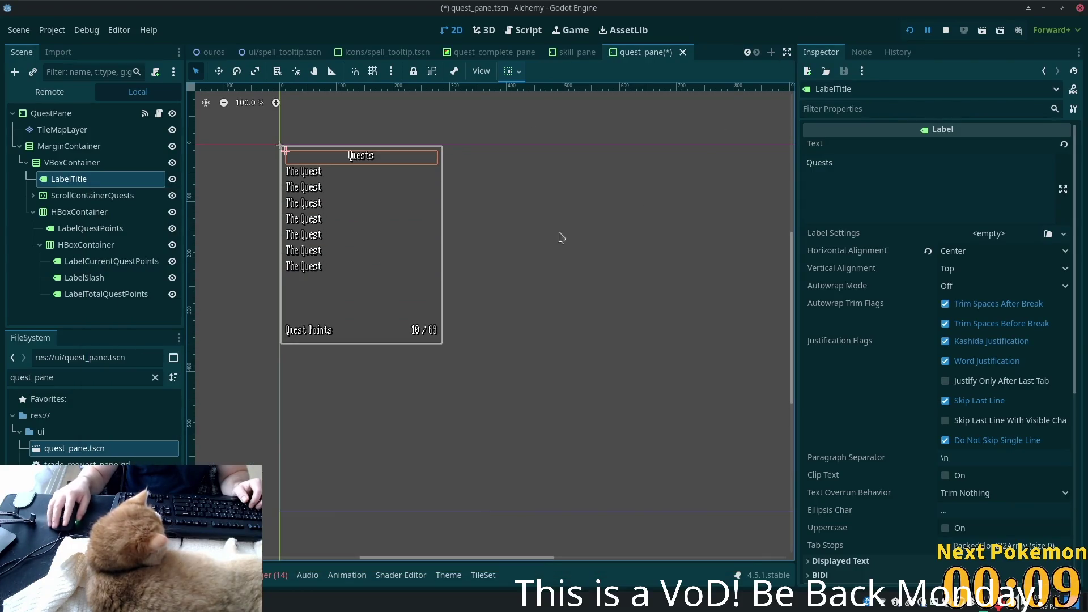
key(ctrl+s)
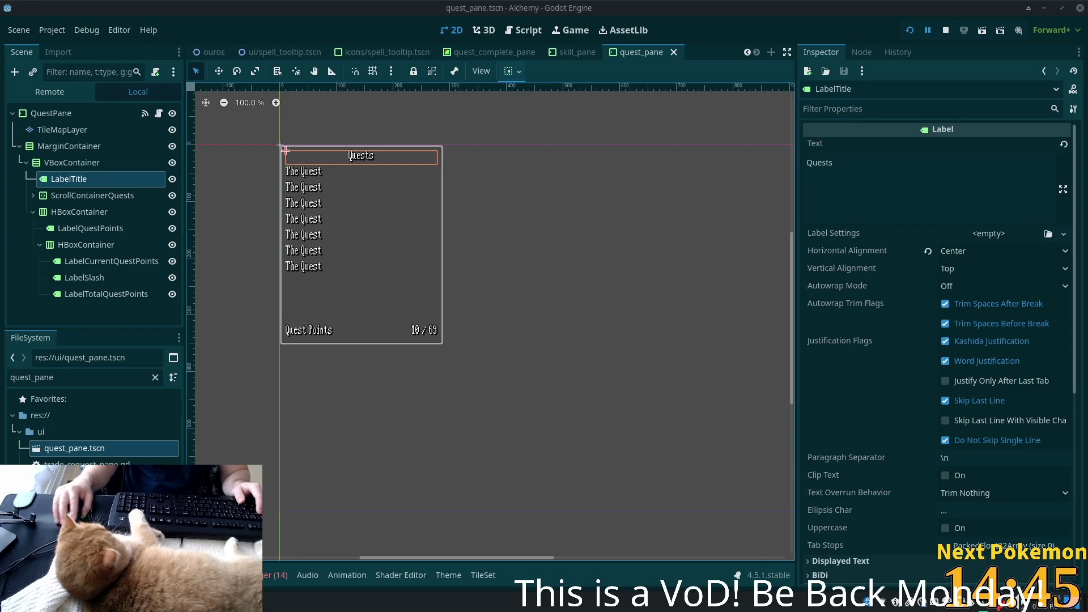
Step: Bring the PokemonCommunityGame collection popout into focus
key(alt+Tab)
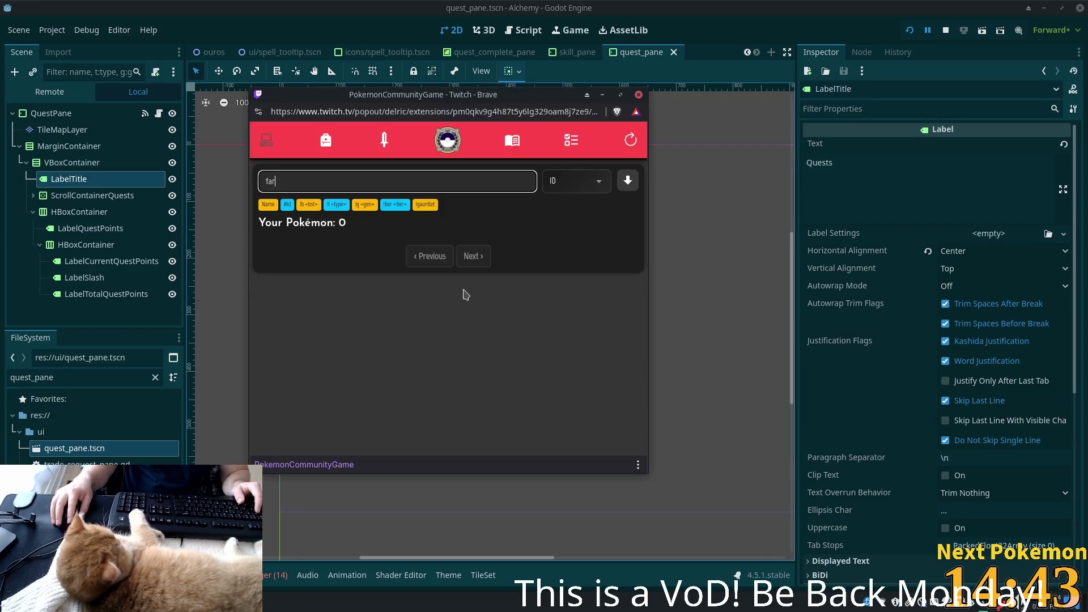
text(aron)
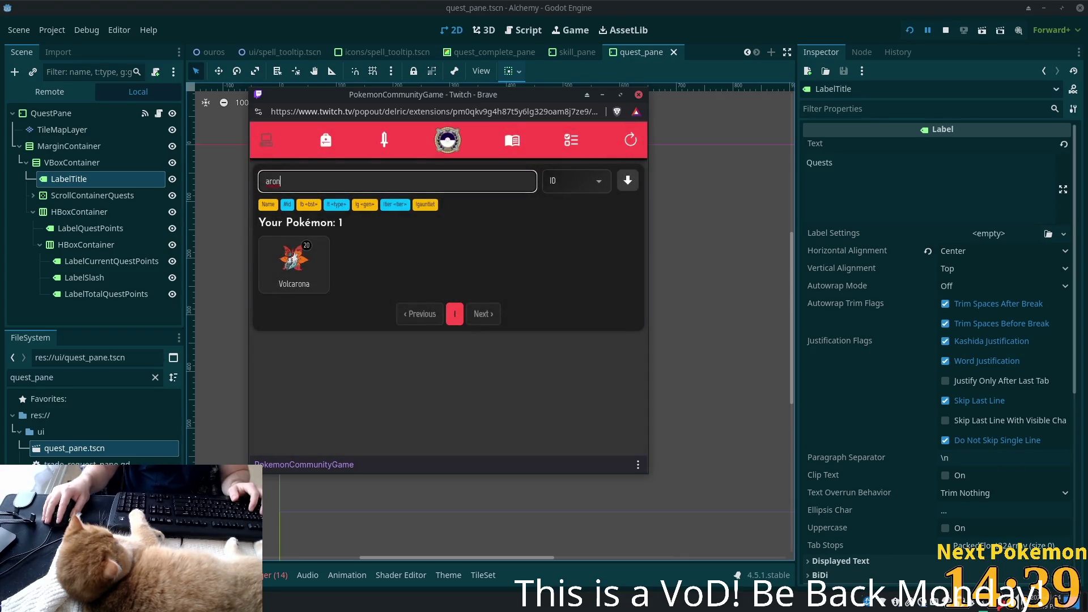
key(alt+Tab)
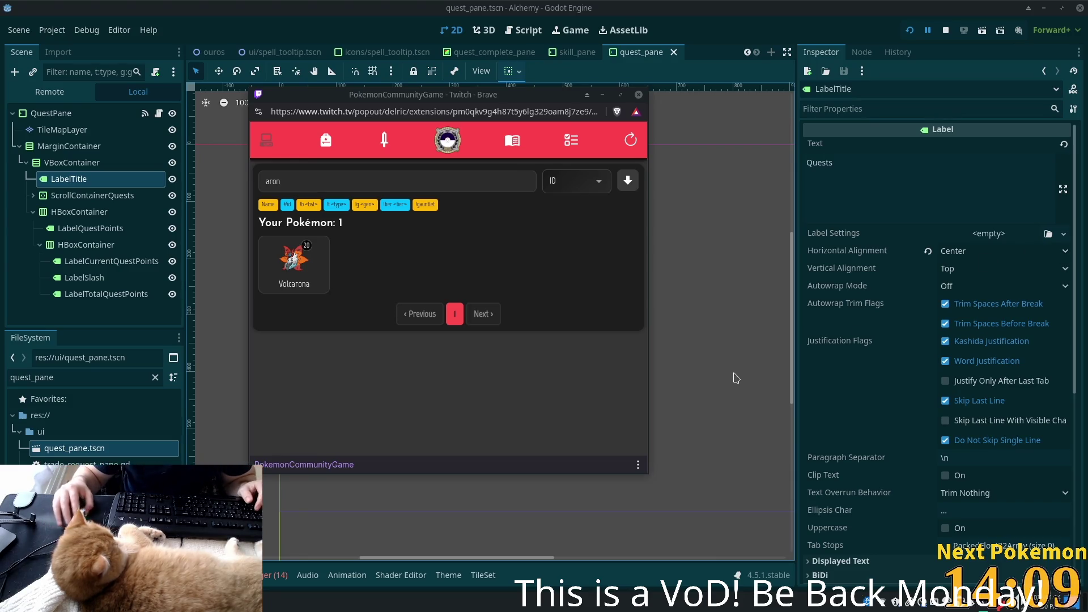
click(290, 149)
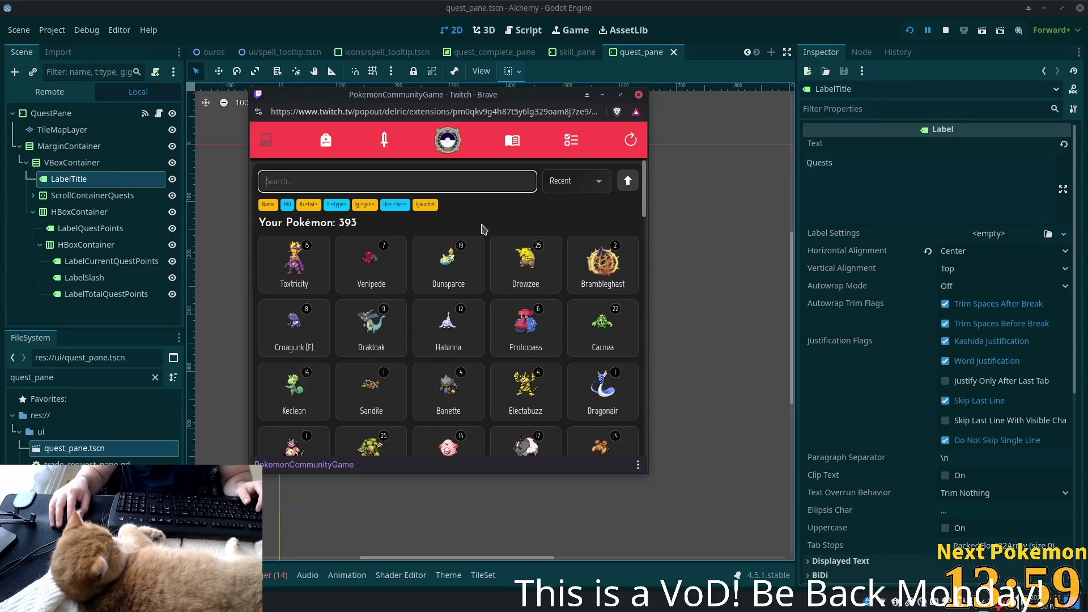
Step: View and close Toxtricity's details, then return focus to the Godot editor
click(292, 286)
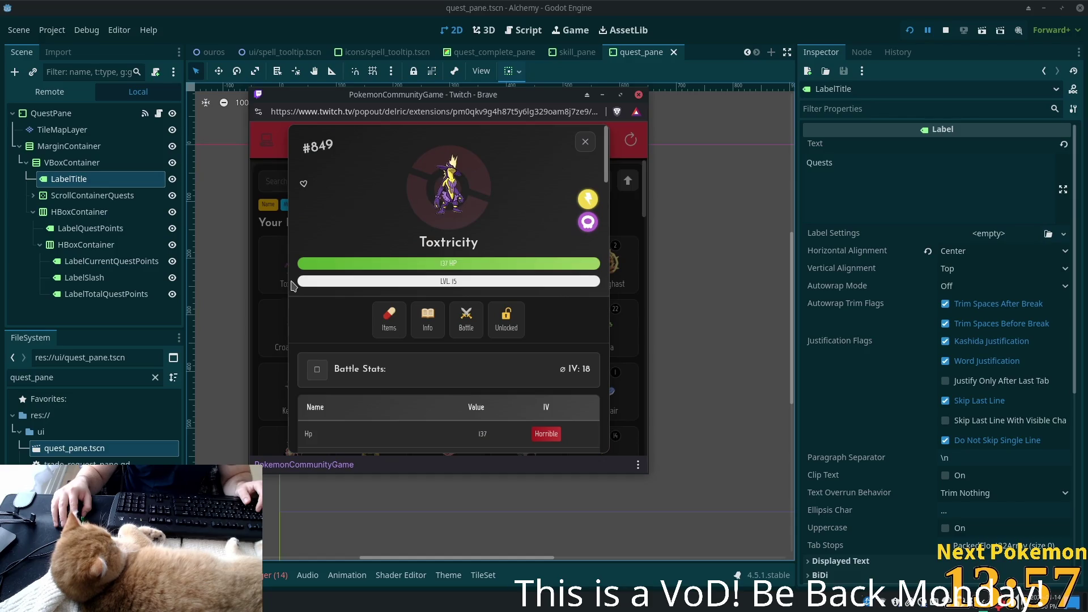
click(585, 142)
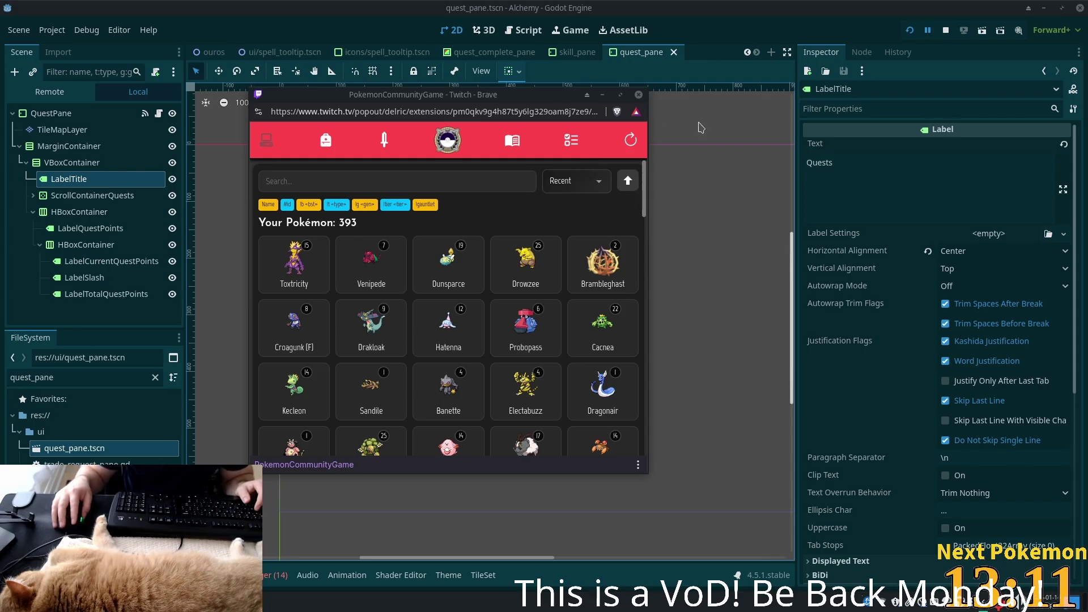
click(829, 33)
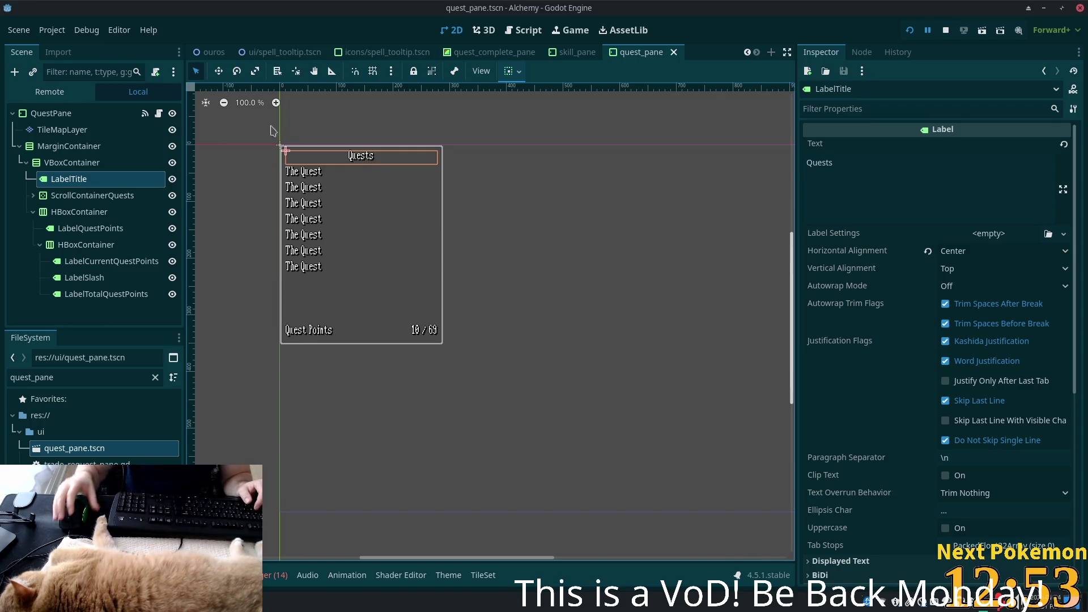
scroll(362, 170, up, 2)
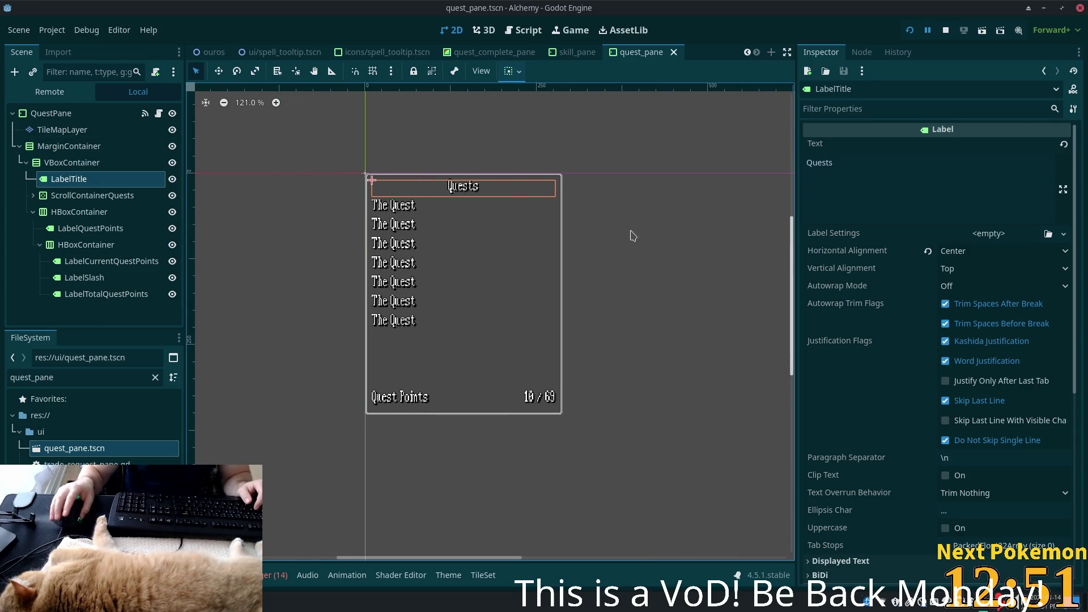
Step: Review the quest pane's label and container nodes and select the TileMapLayer
click(104, 226)
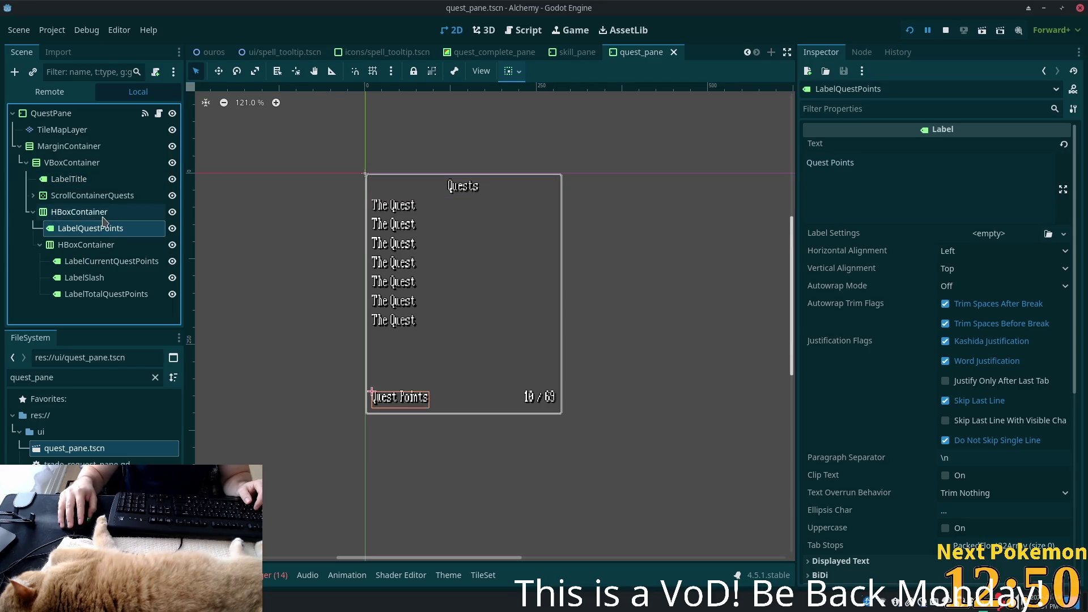
click(75, 164)
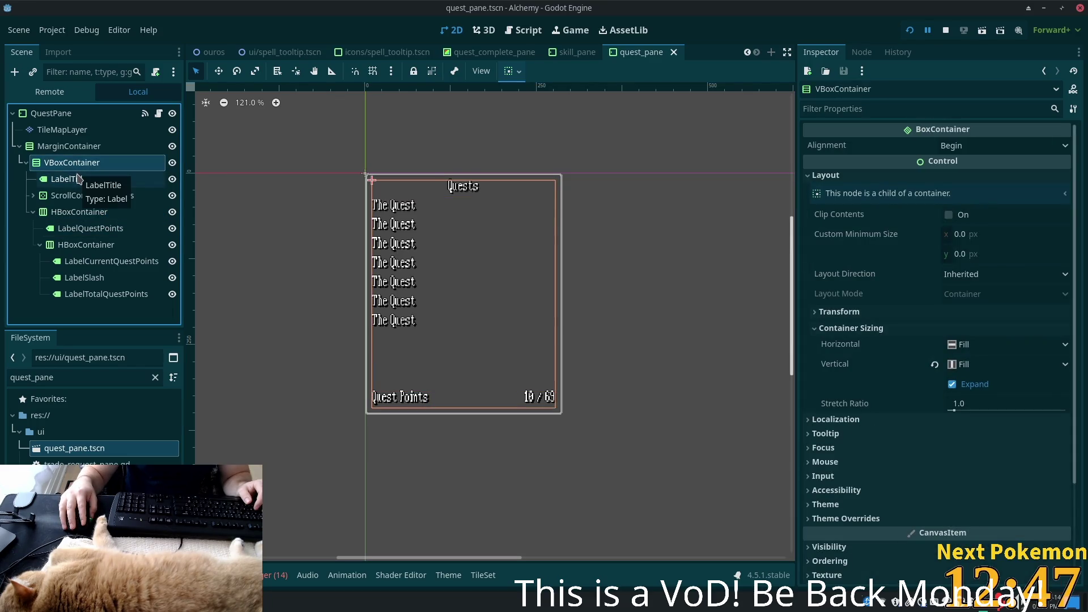
click(70, 178)
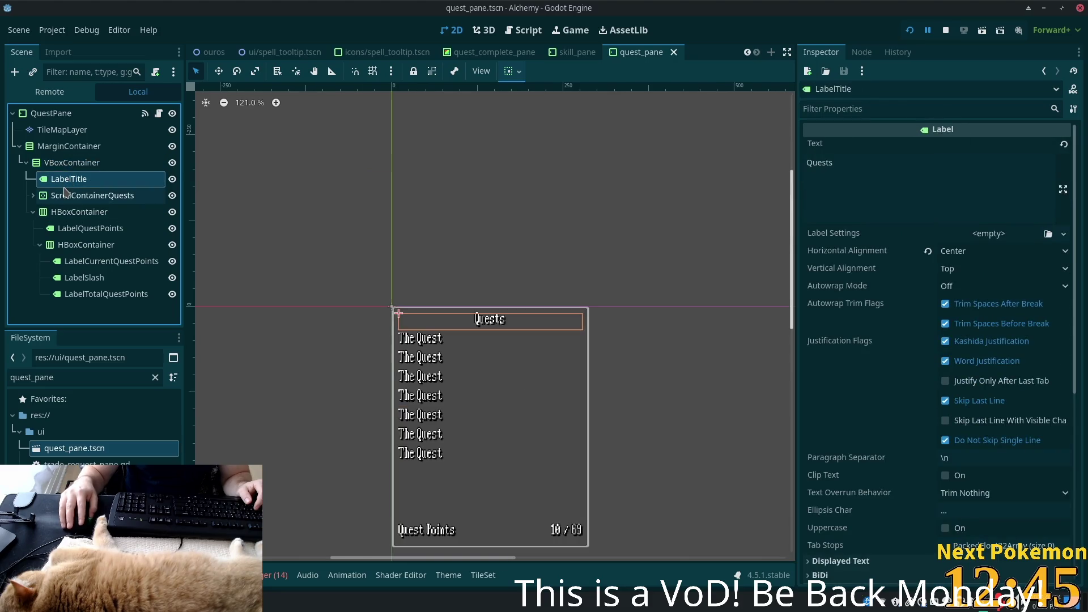
click(63, 130)
scroll(333, 180, up, 1)
scroll(266, 147, up, 1)
scroll(266, 185, up, 1)
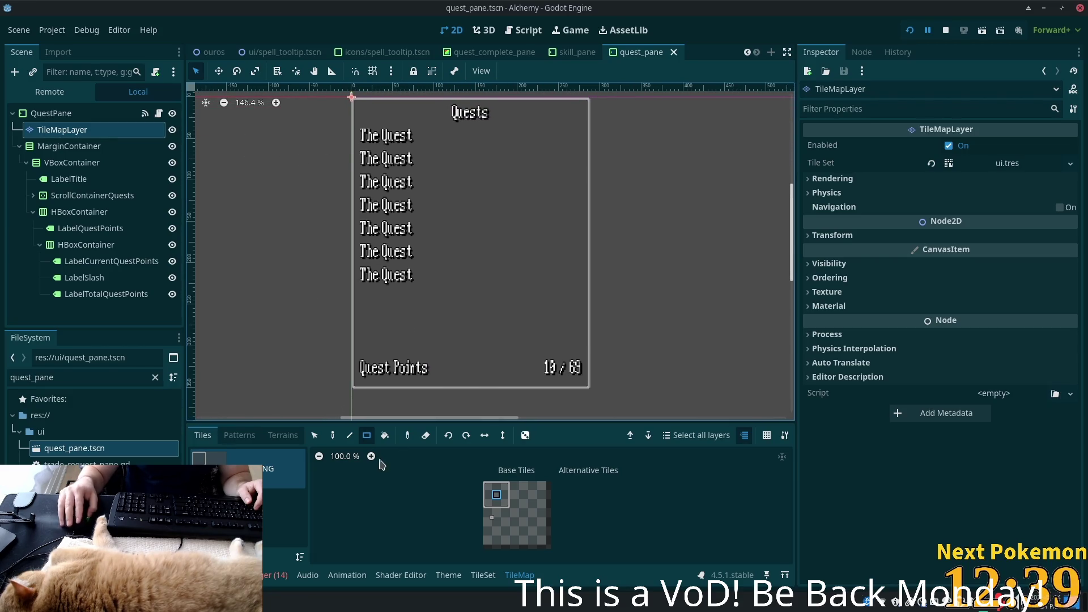
Step: Paint the top border of the quest frame with corner and horizontal edge tiles
click(490, 496)
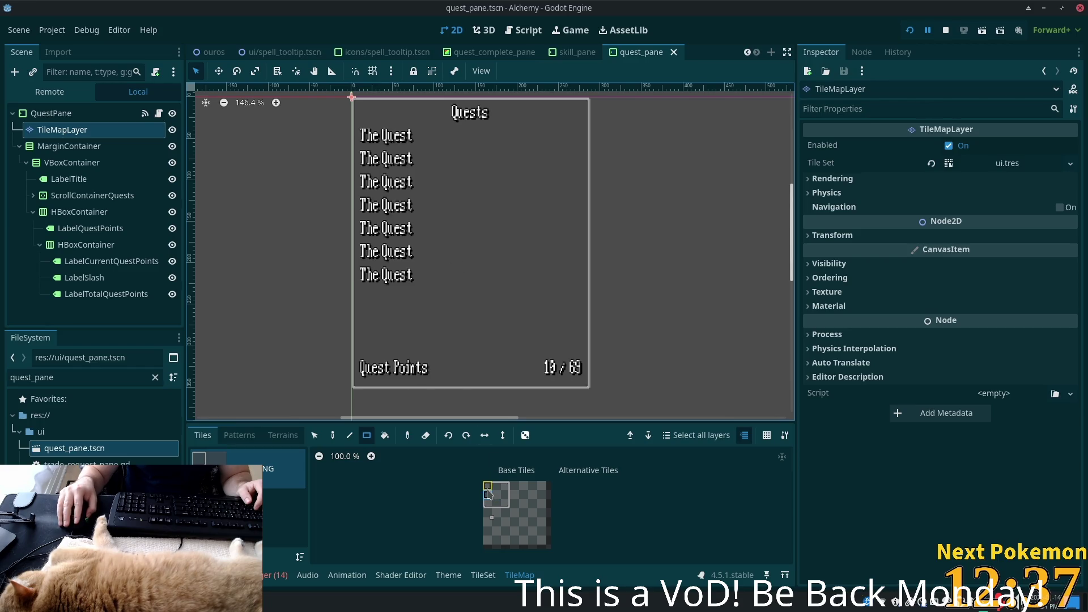
click(332, 434)
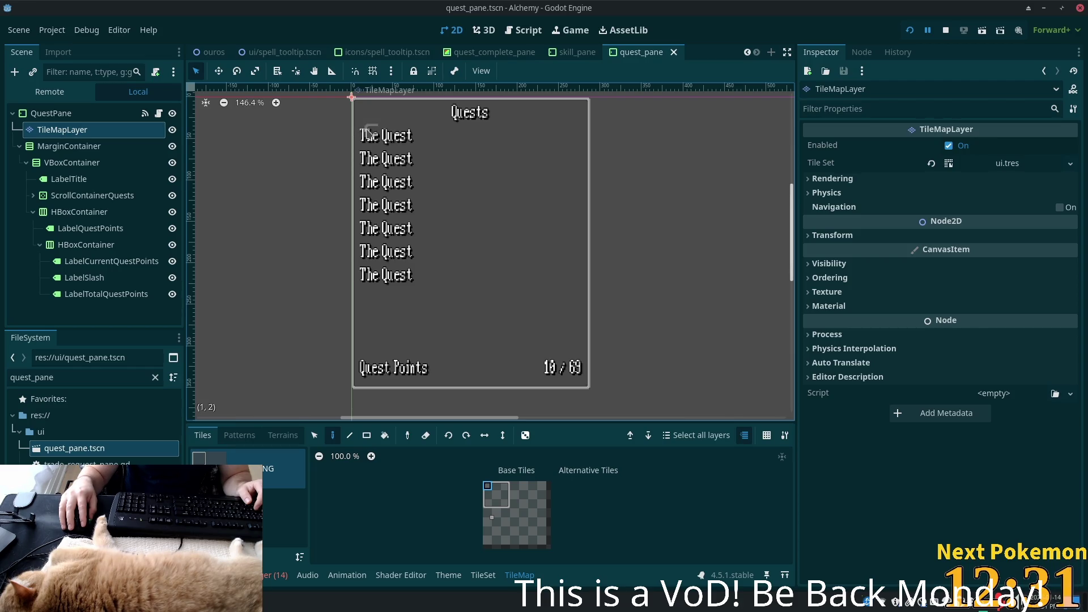
click(368, 132)
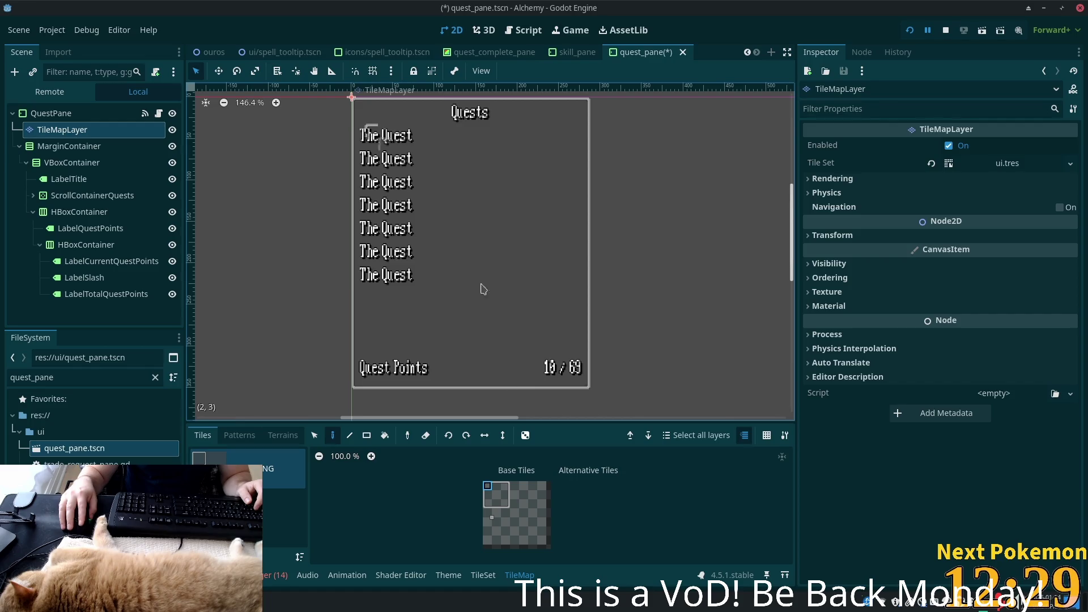
click(504, 489)
drag(384, 133, 541, 140)
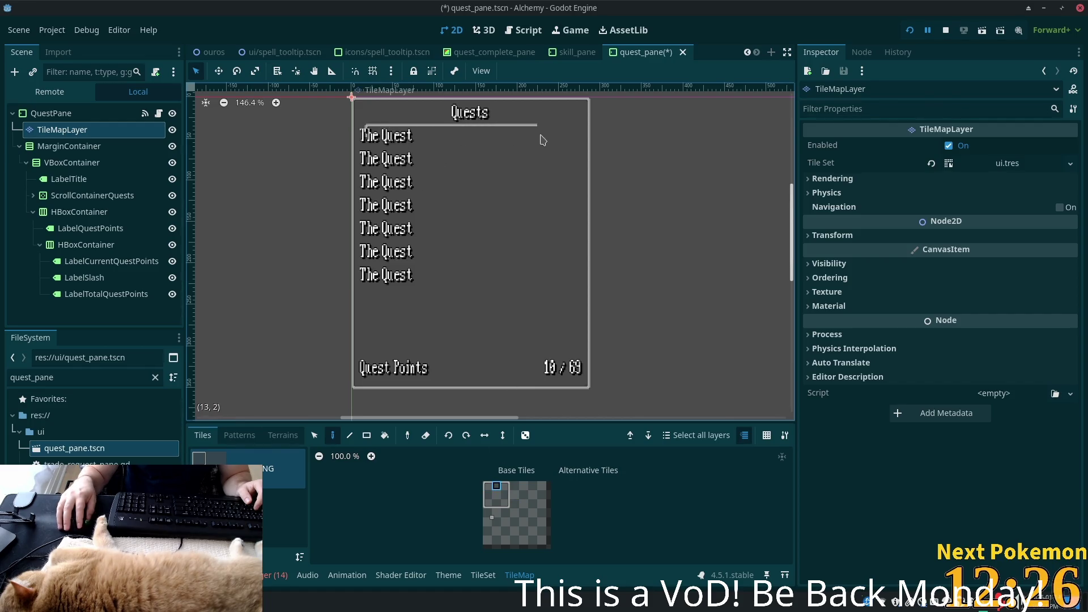
click(505, 487)
click(567, 139)
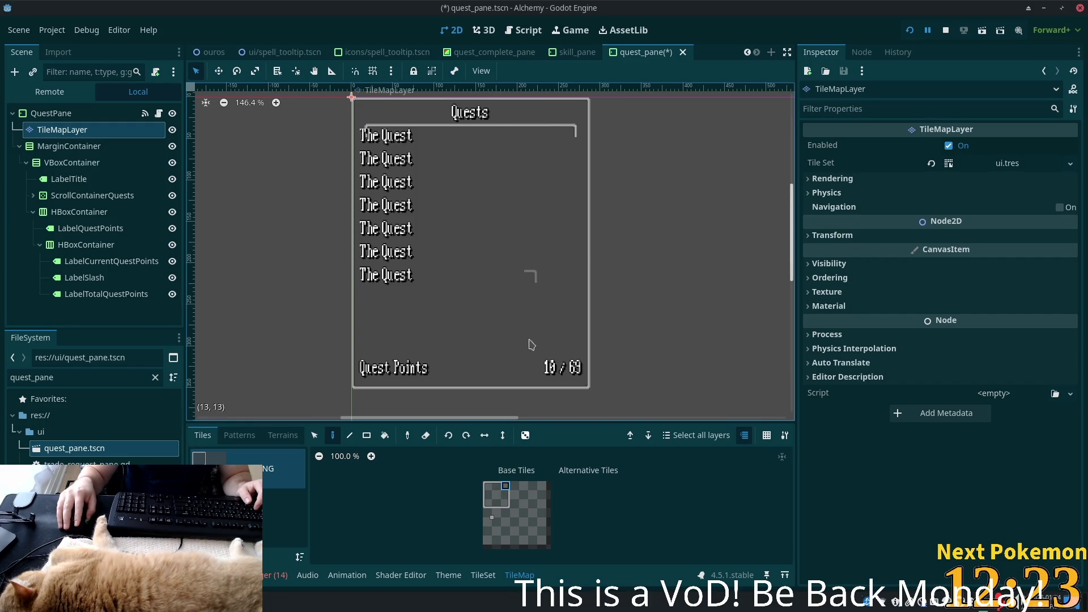
Step: Draw the bottom and left borders of the quest frame with the Line tool
click(505, 493)
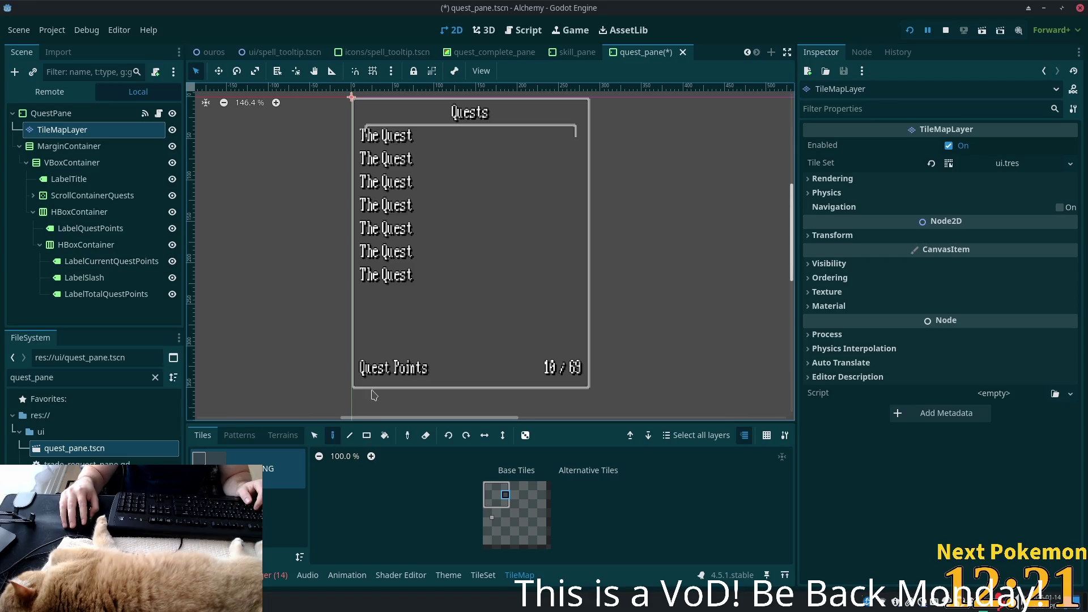
click(350, 435)
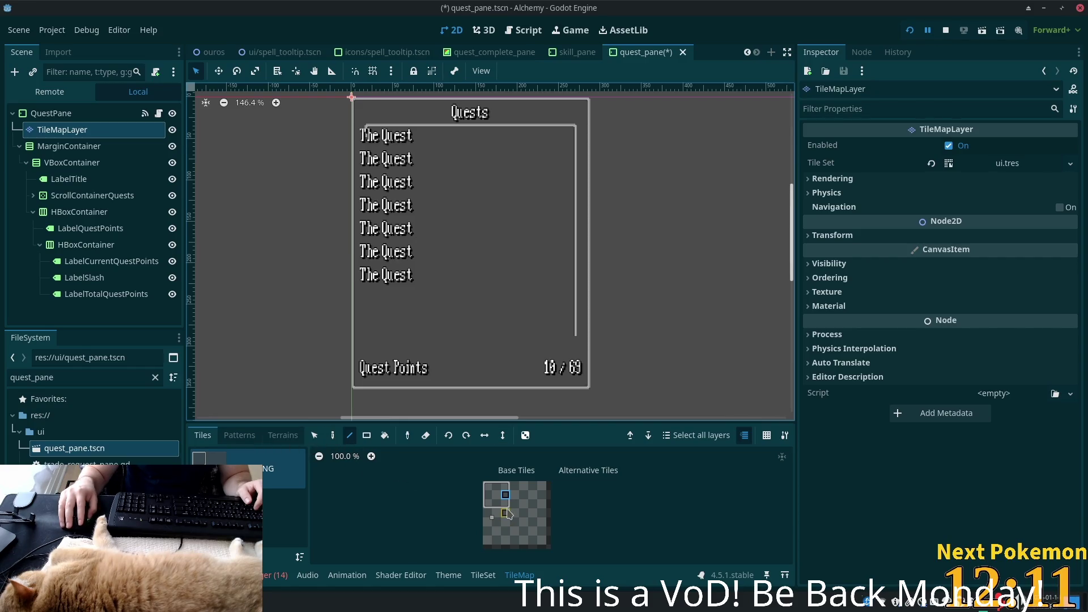
click(504, 508)
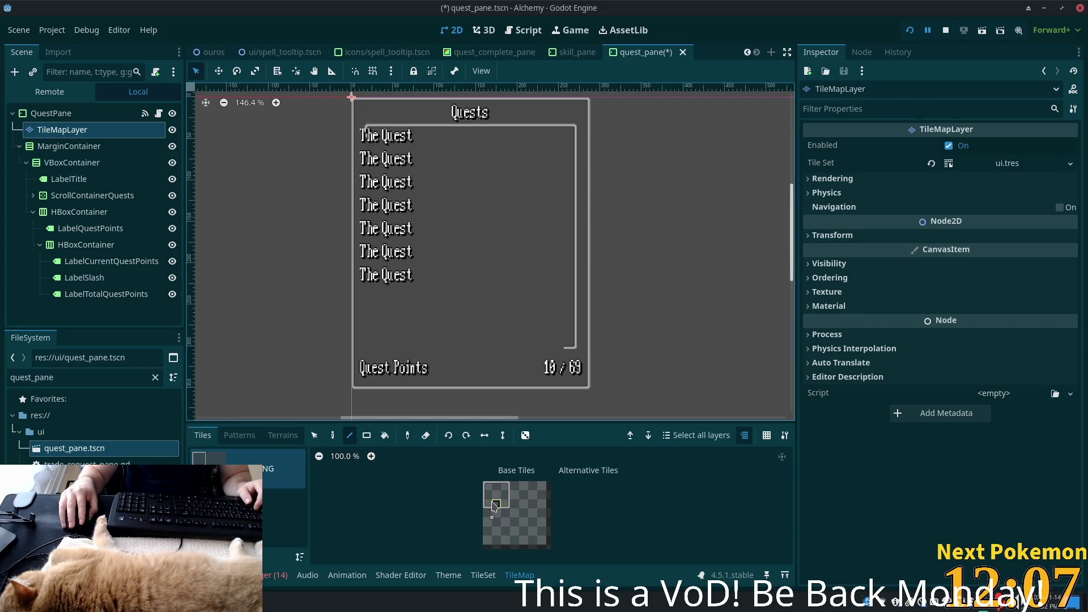
drag(552, 347, 372, 351)
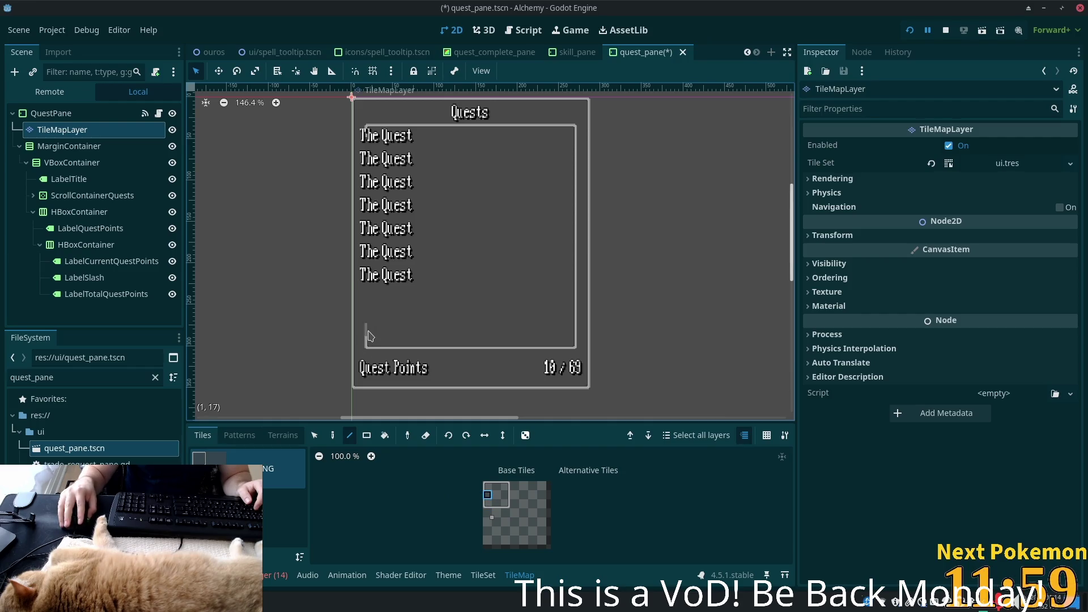
drag(367, 293, 367, 138)
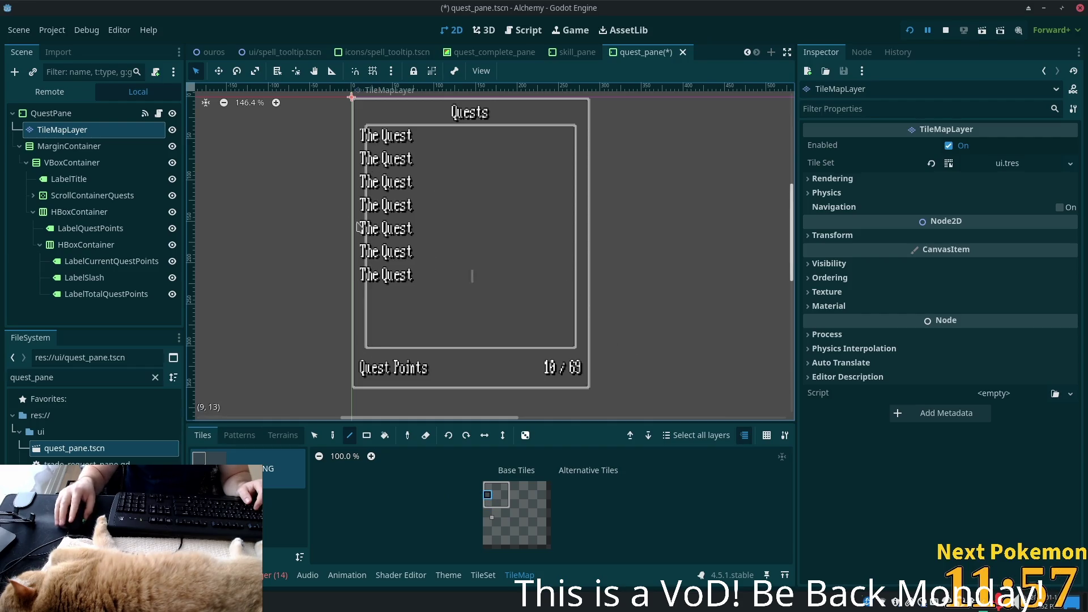
click(70, 162)
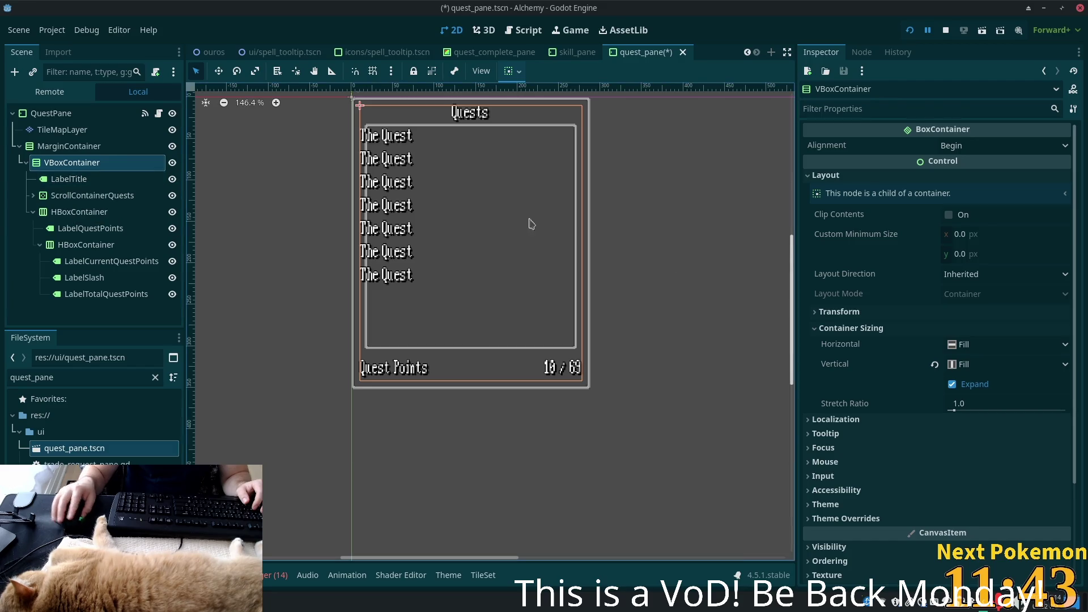
Step: Rename the MarginContainer node under QuestPane to VBoxContainer
click(75, 146)
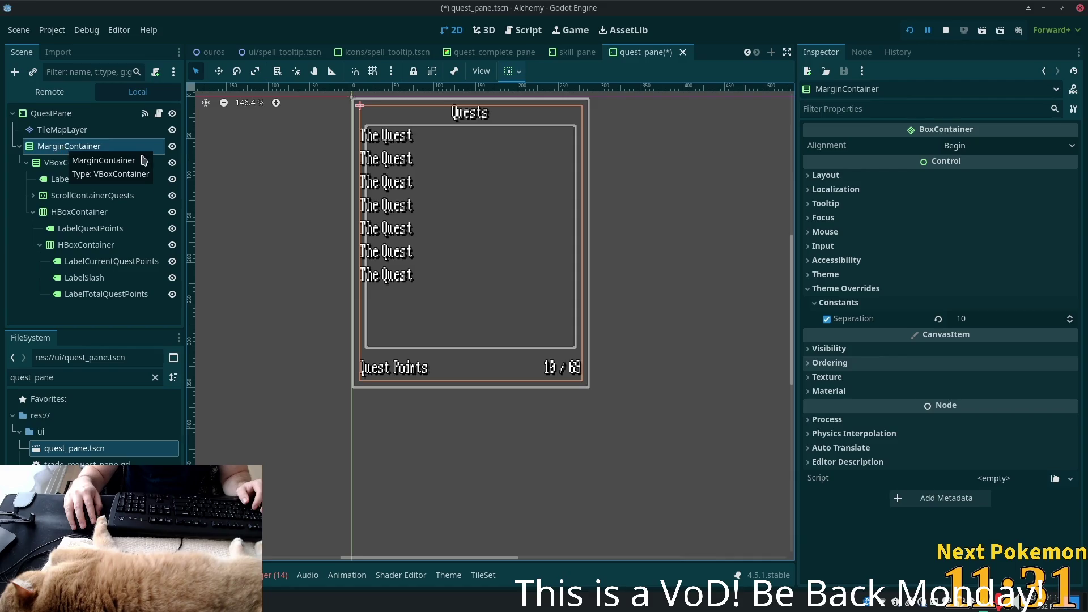
click(86, 149)
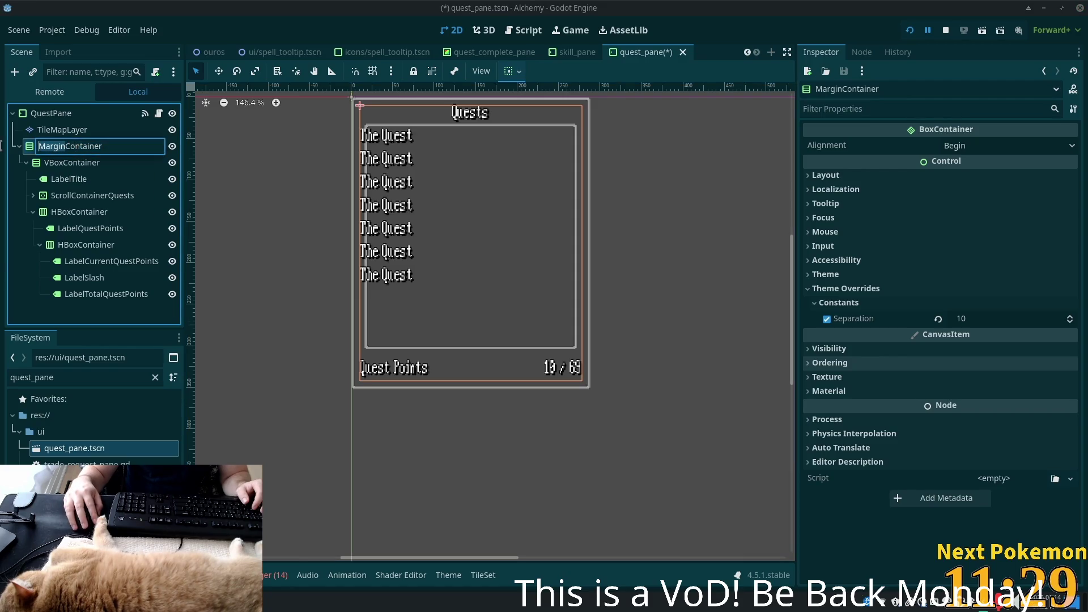
text(VBox)
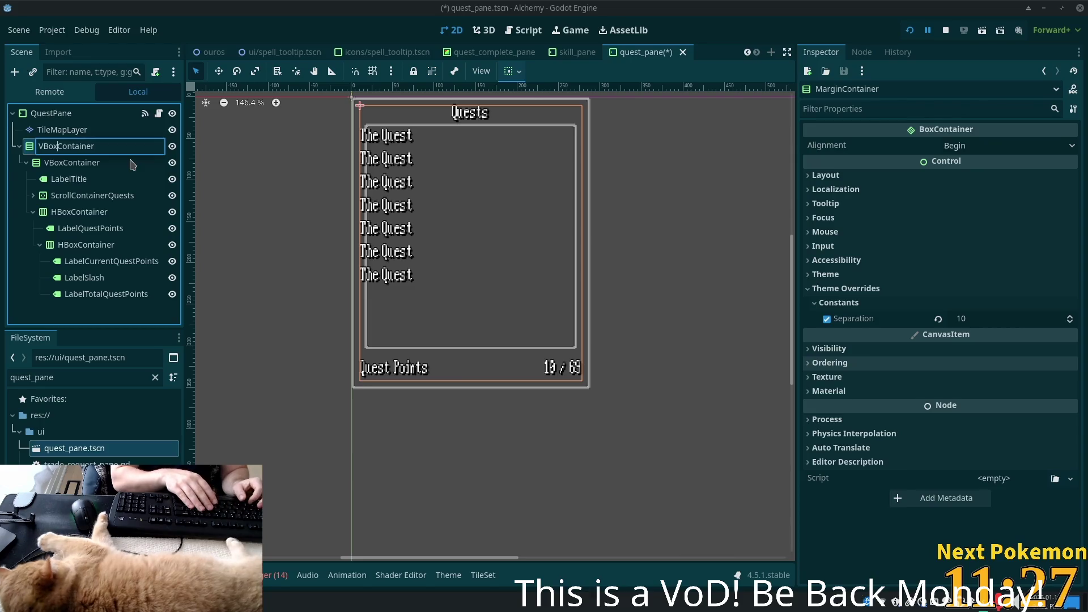
key(Return)
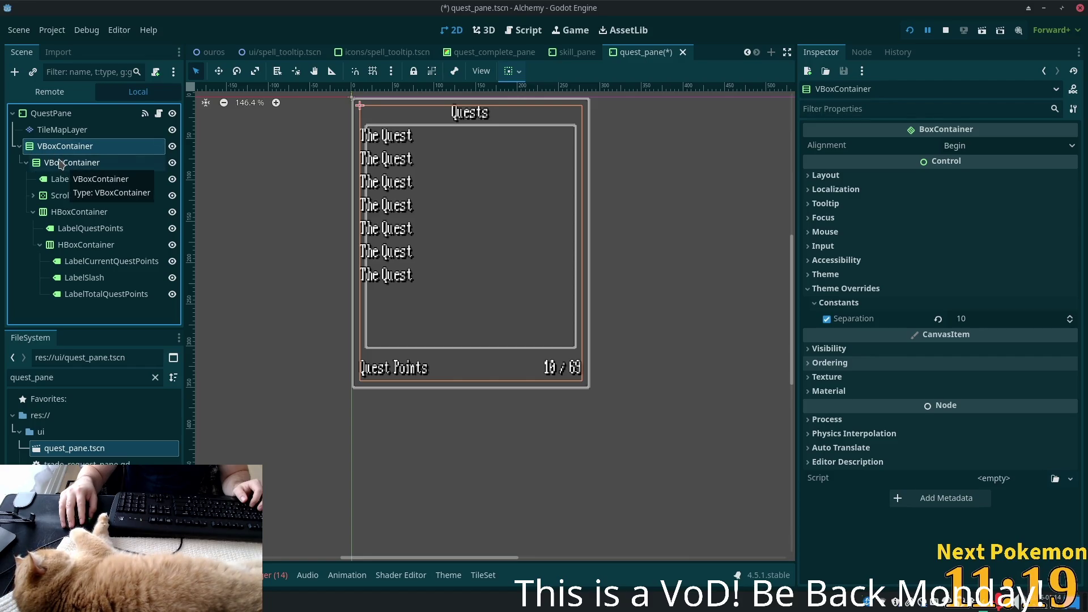
click(81, 212)
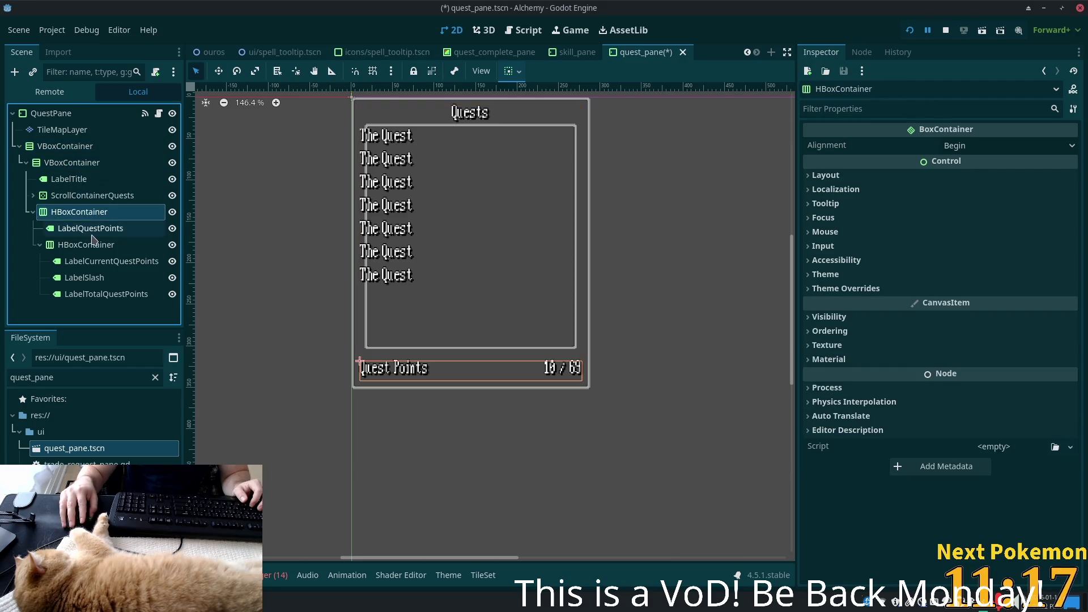
Step: Inspect ScrollContainerQuests' children and start adding a new child node to it with Ctrl+A
click(94, 247)
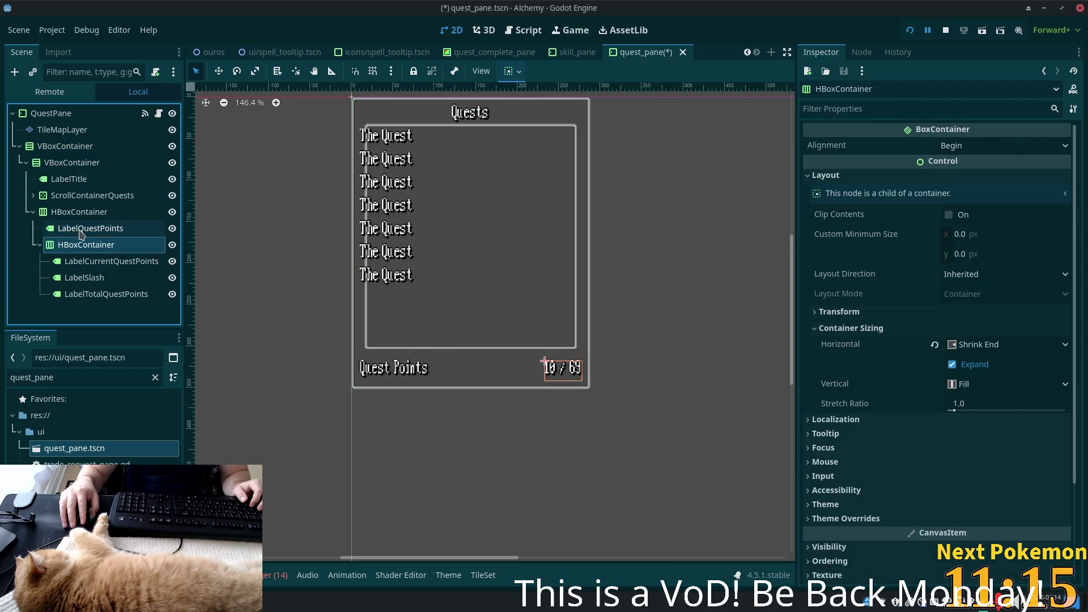
click(81, 228)
click(35, 194)
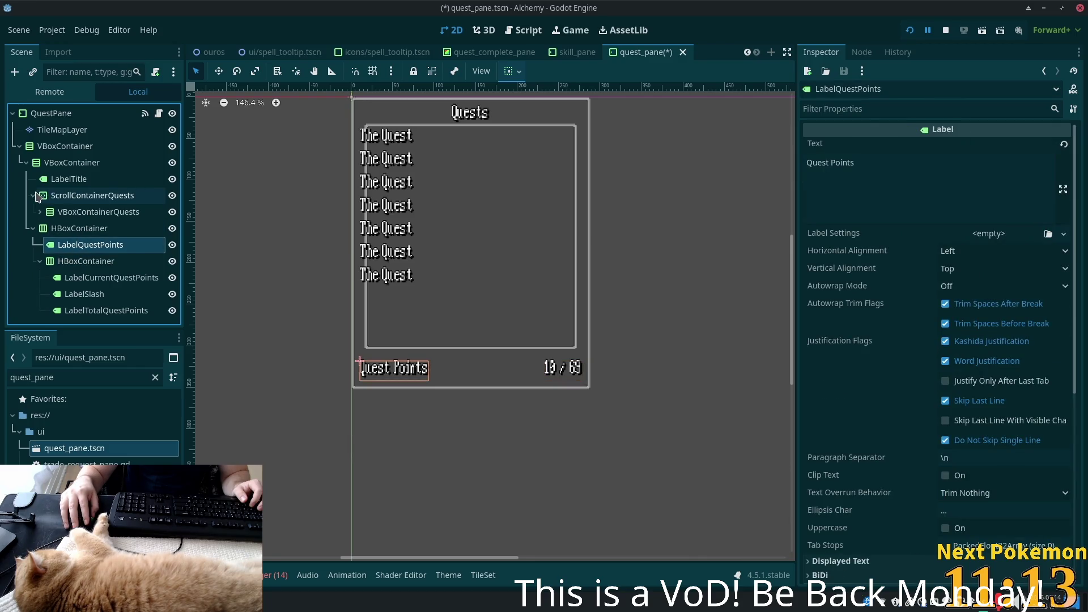
click(56, 215)
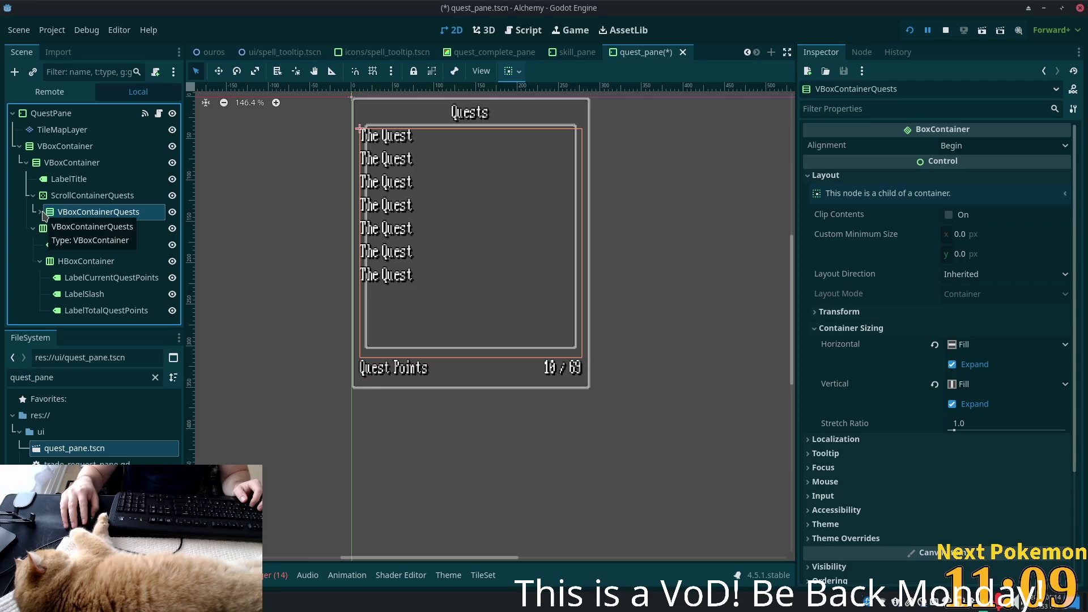
click(45, 213)
click(76, 196)
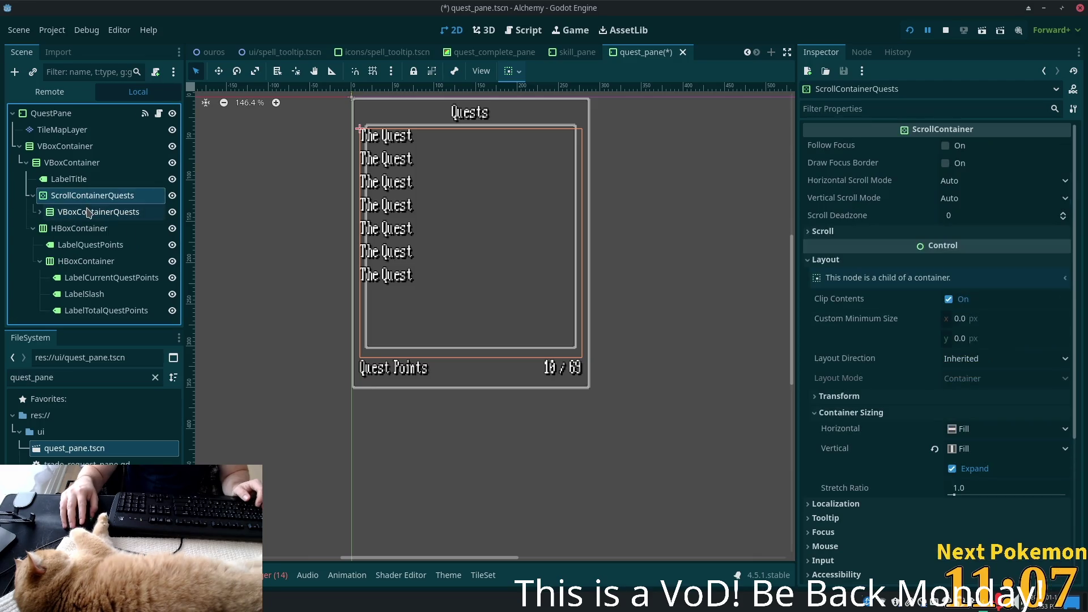
key(ctrl+a)
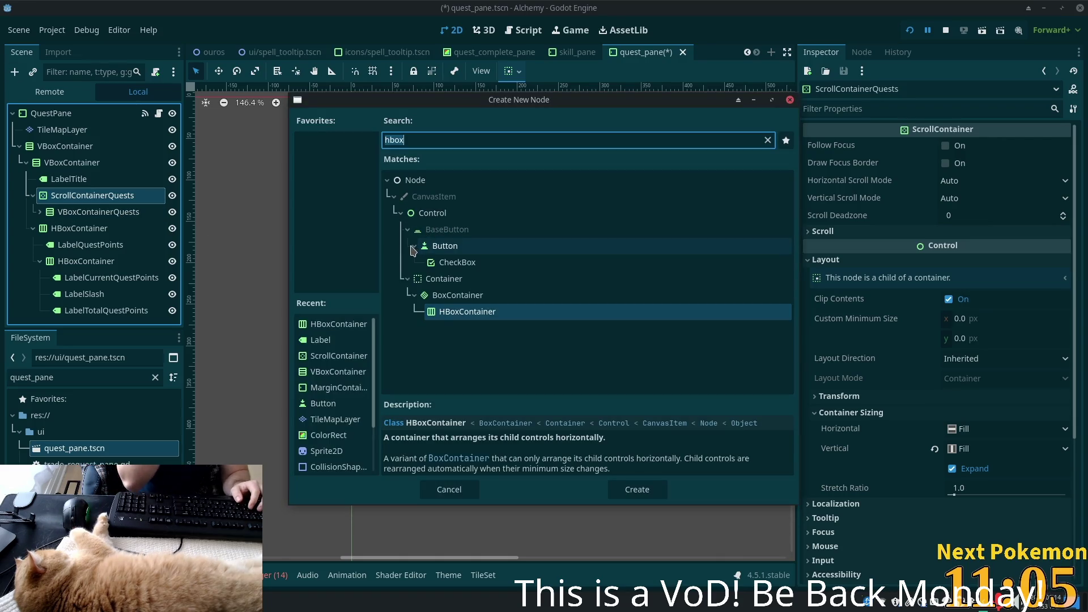
text(margin)
Step: Add a MarginContainer under ScrollContainerQuests and move VBoxContainerQuests into it
key(Return)
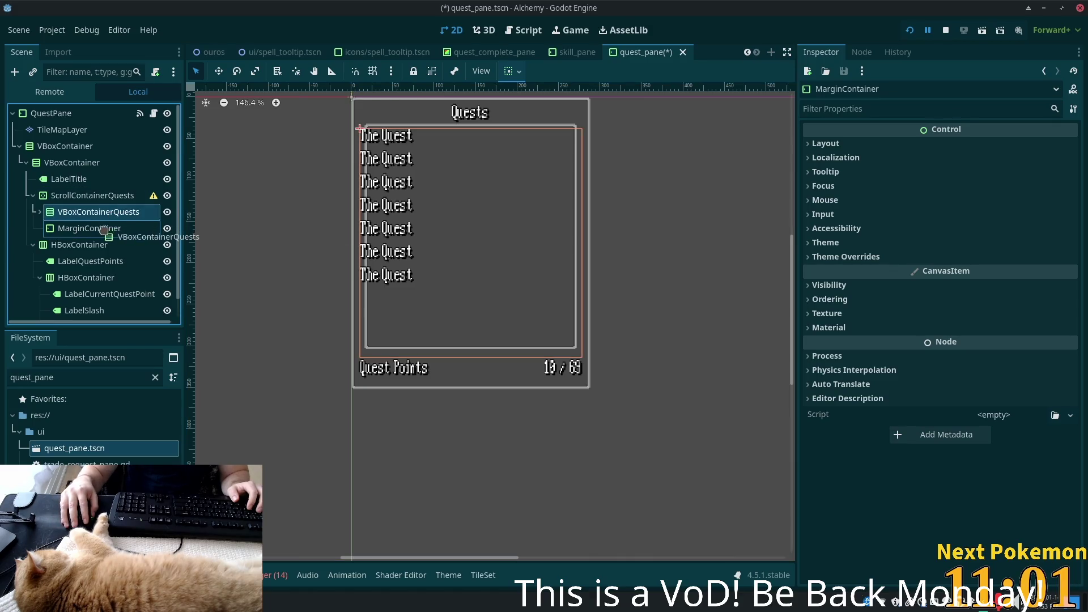
drag(109, 212, 89, 227)
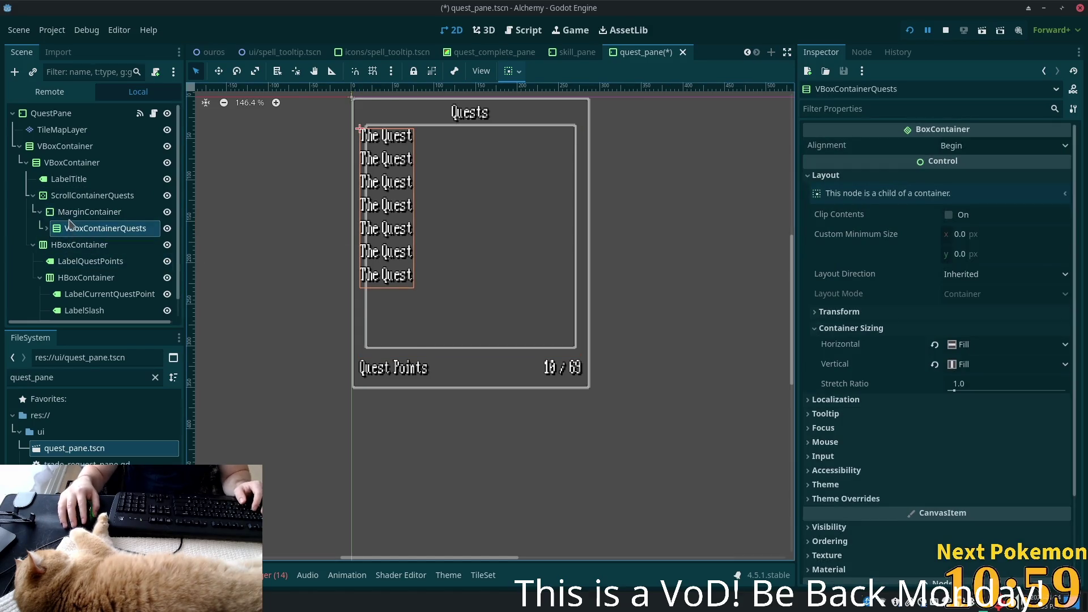
click(90, 212)
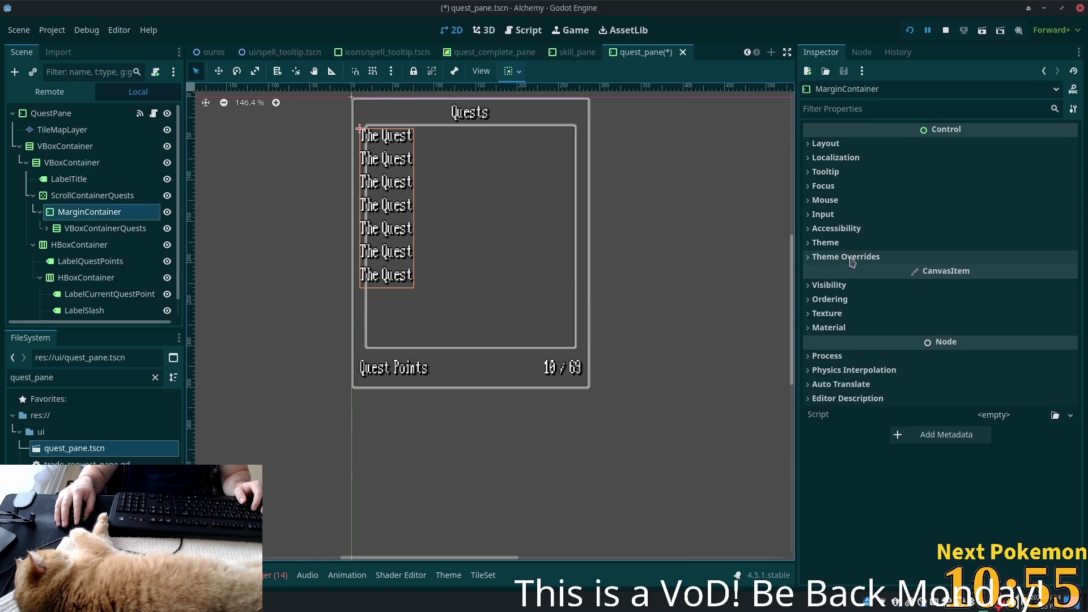
click(824, 143)
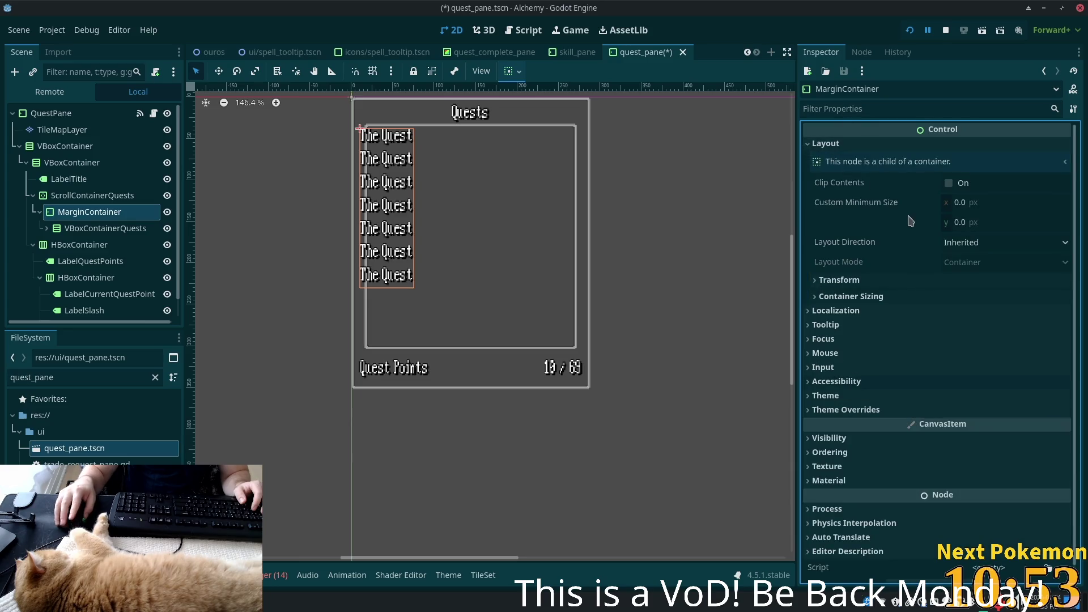
Step: Make the MarginContainer fill and expand both horizontally and vertically
click(851, 296)
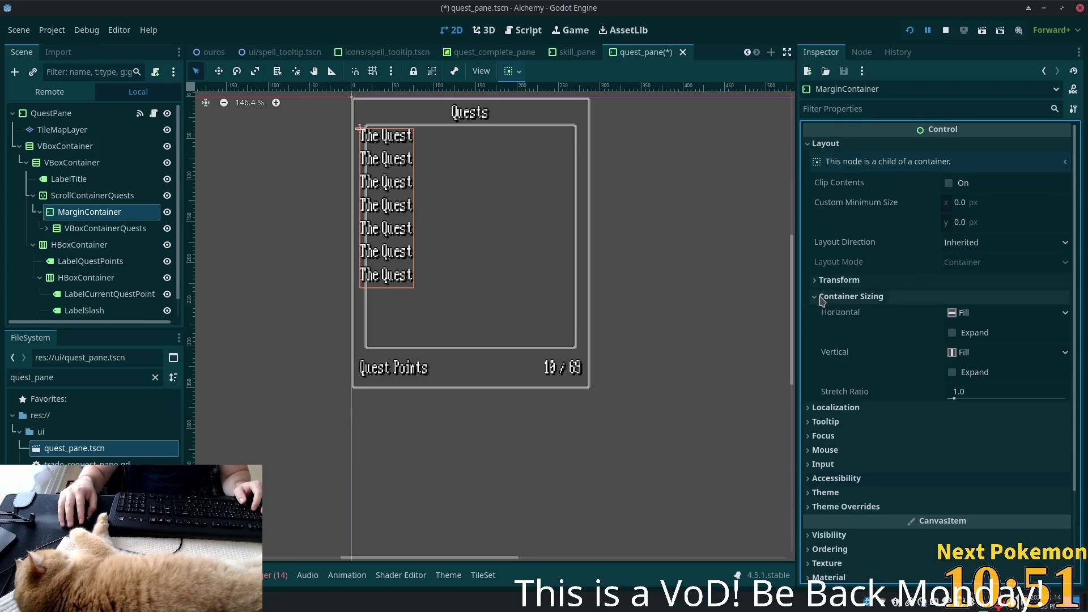
click(953, 332)
click(953, 373)
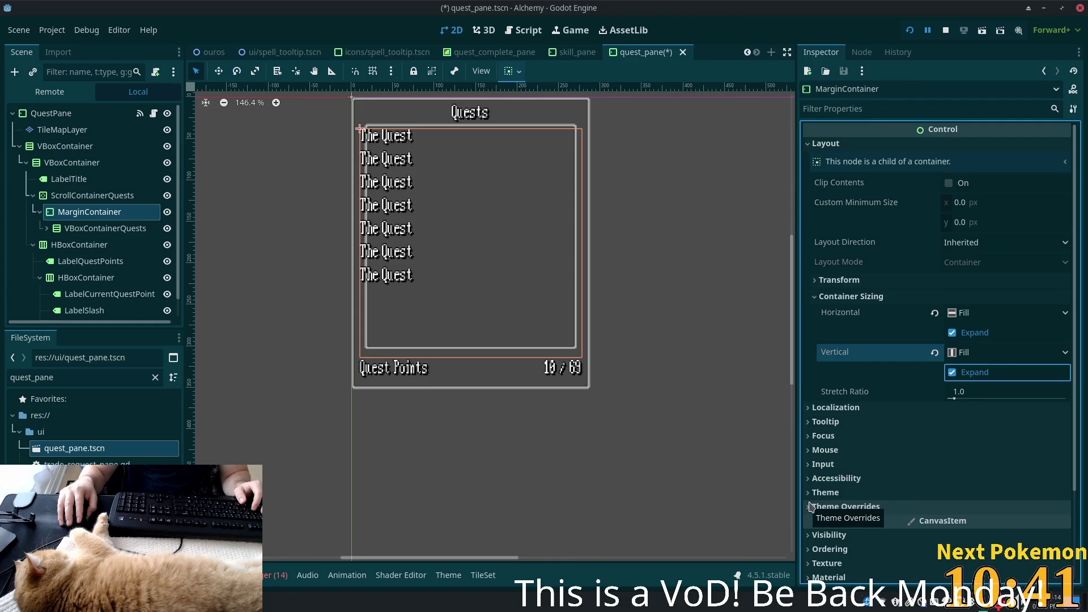
Step: Reveal the MarginContainer's four margin constants under Theme Overrides, all still 0
click(905, 508)
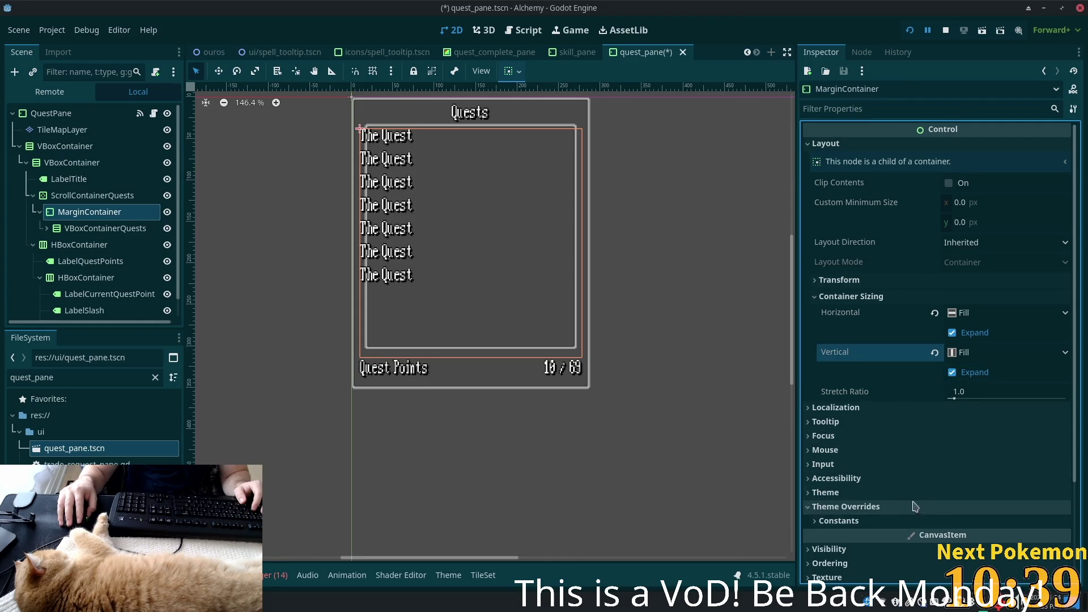
scroll(905, 507, down, 2)
click(910, 459)
scroll(936, 450, down, 3)
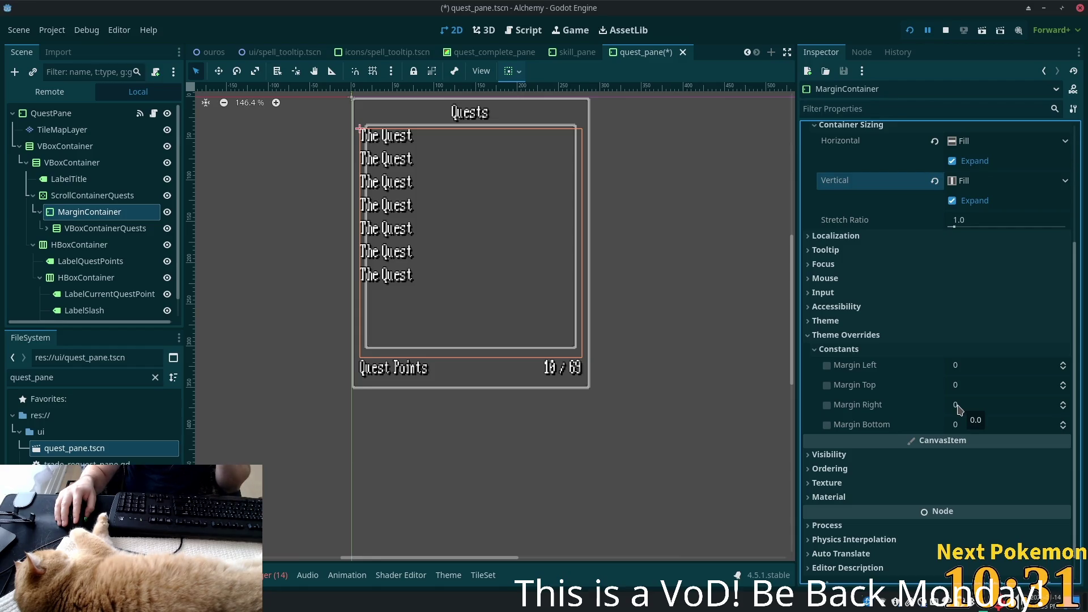
click(1003, 367)
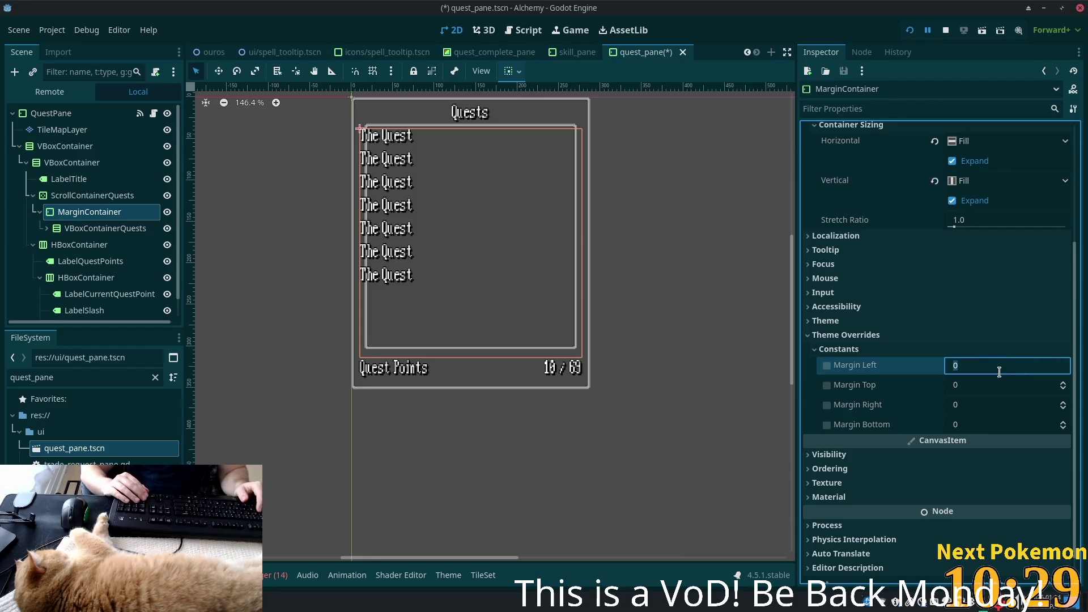
text(10)
Step: Set the MarginContainer margins to 15 left and right and 10 top and bottom
key(Tab)
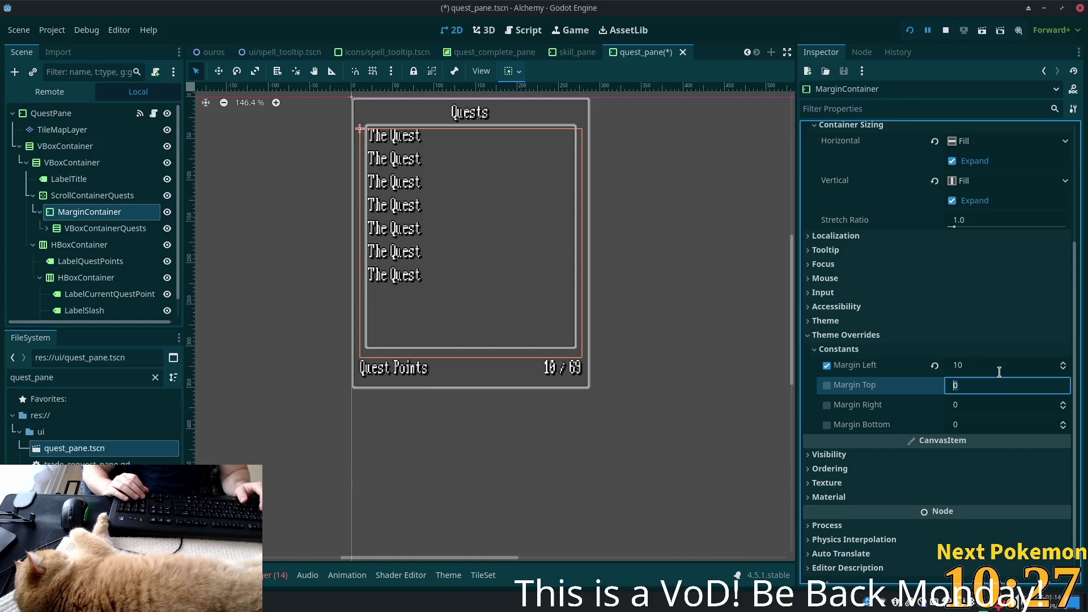
click(998, 372)
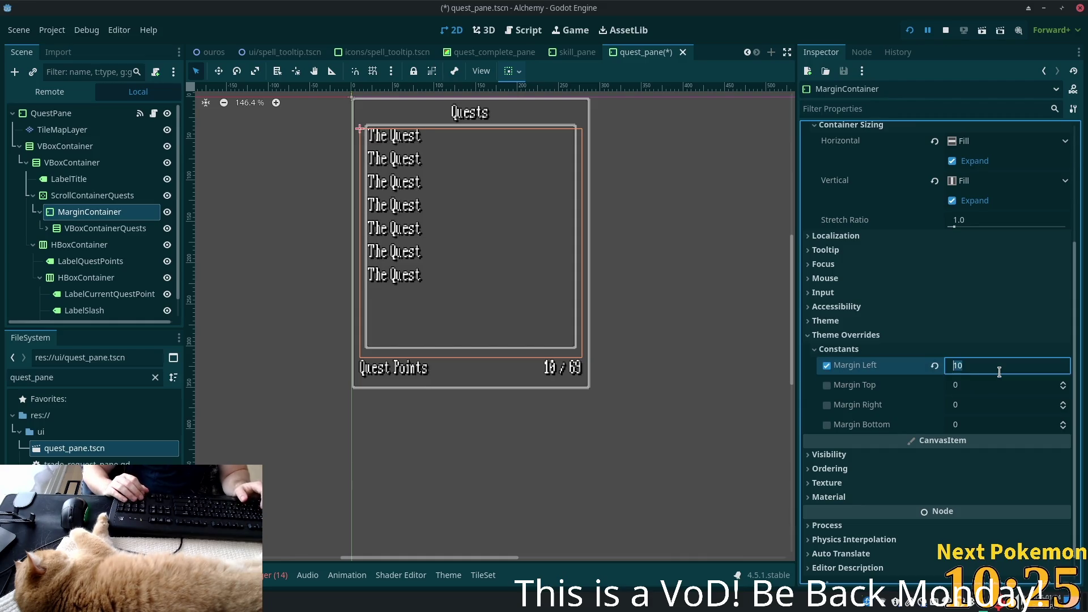
text(15)
key(Tab)
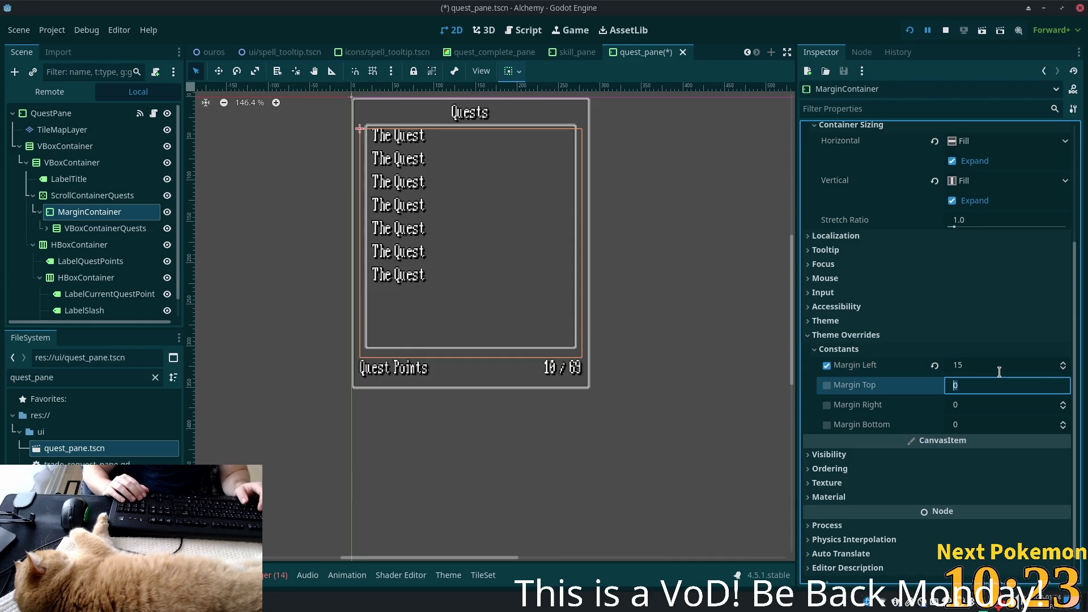
text(10)
key(Tab)
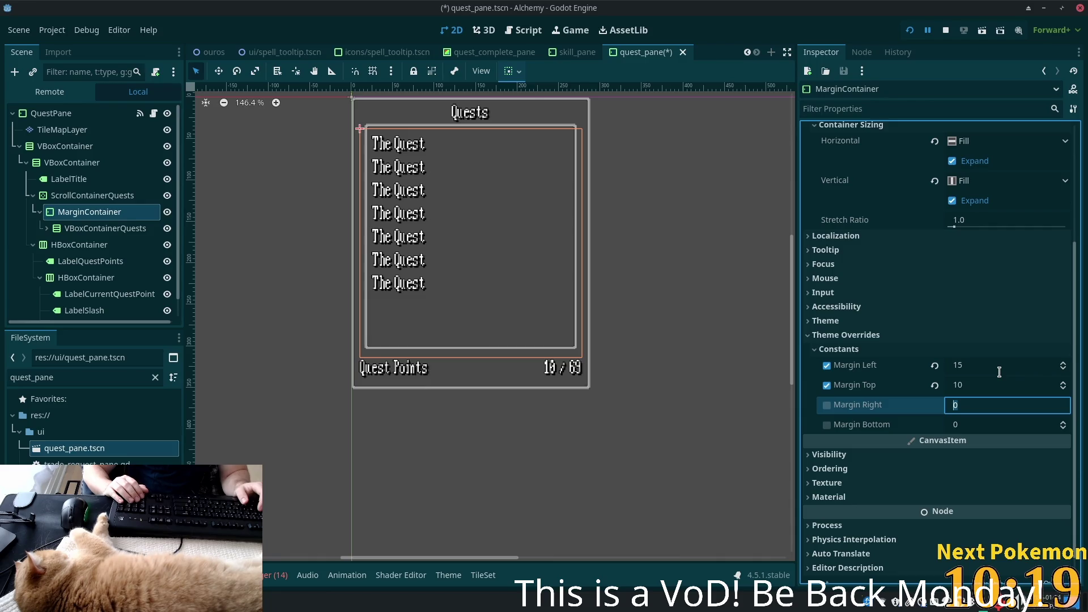
text(15)
key(Tab)
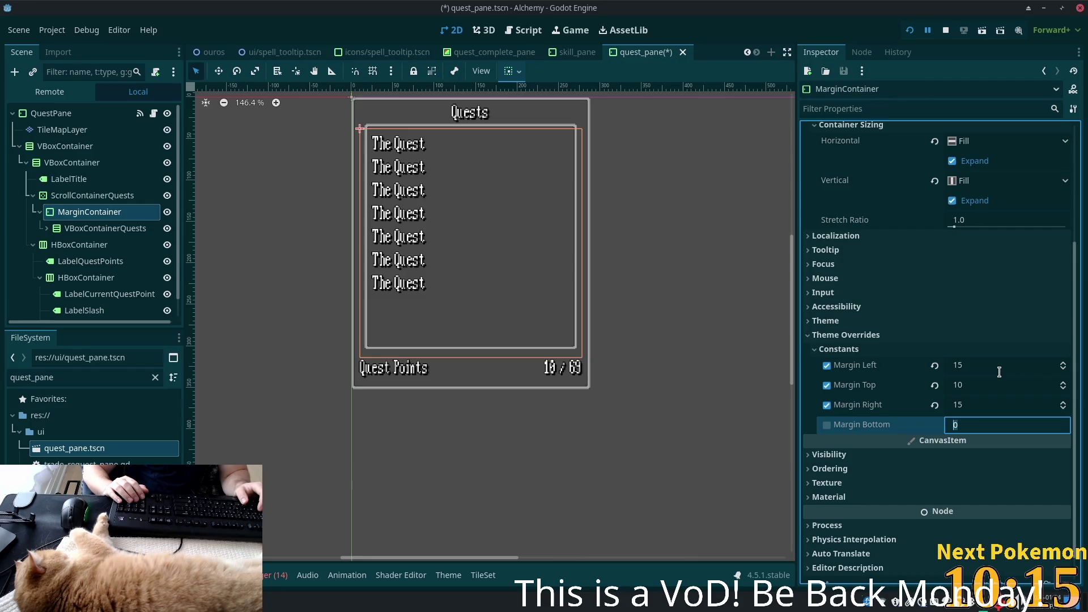
text(10)
key(Return)
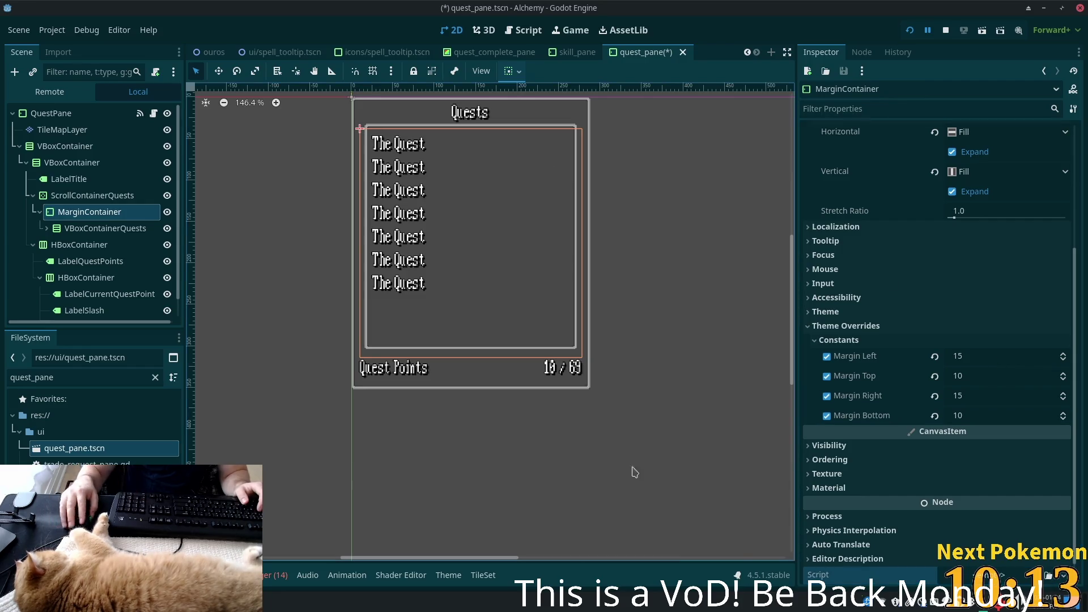
click(96, 229)
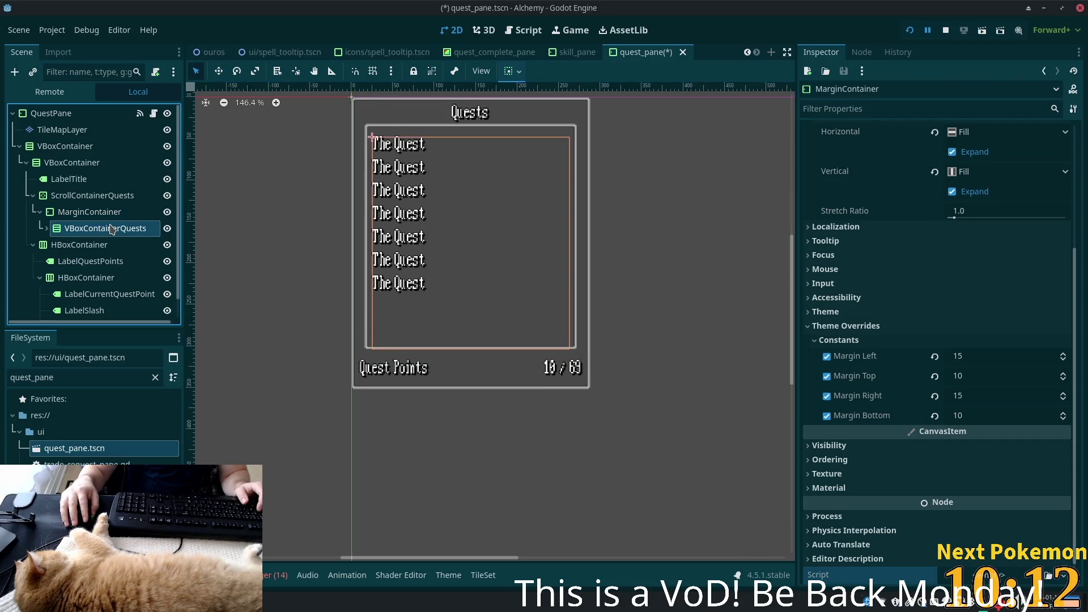
Step: Reparent so MarginContainer wraps ScrollContainerQuests, which holds VBoxContainerQuests
click(85, 196)
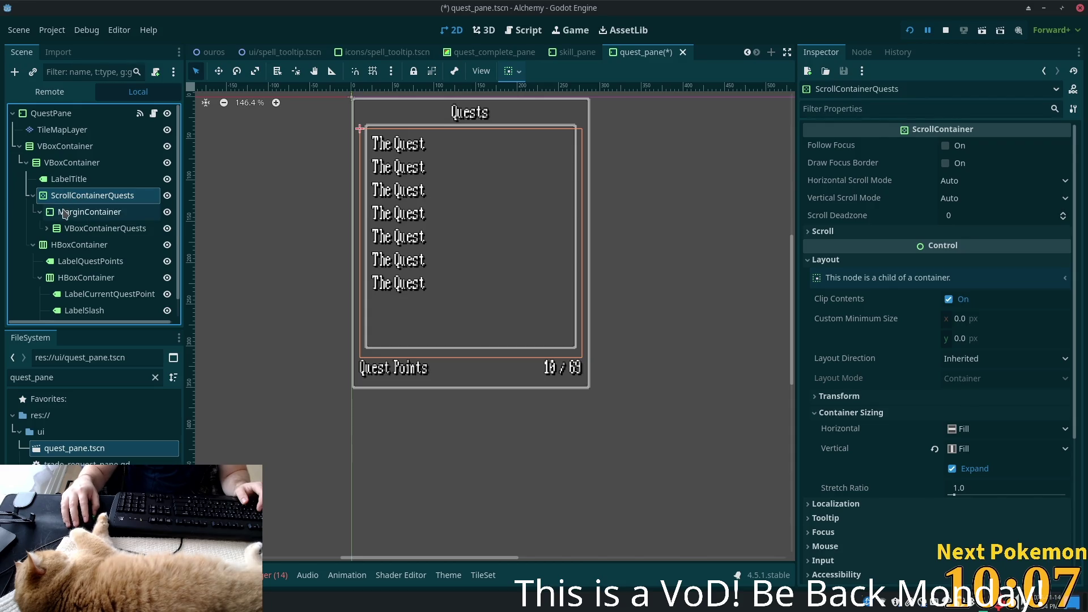
mouse_move(78, 213)
mouse_down()
mouse_move(54, 186)
mouse_move(75, 231)
mouse_move(80, 194)
mouse_up()
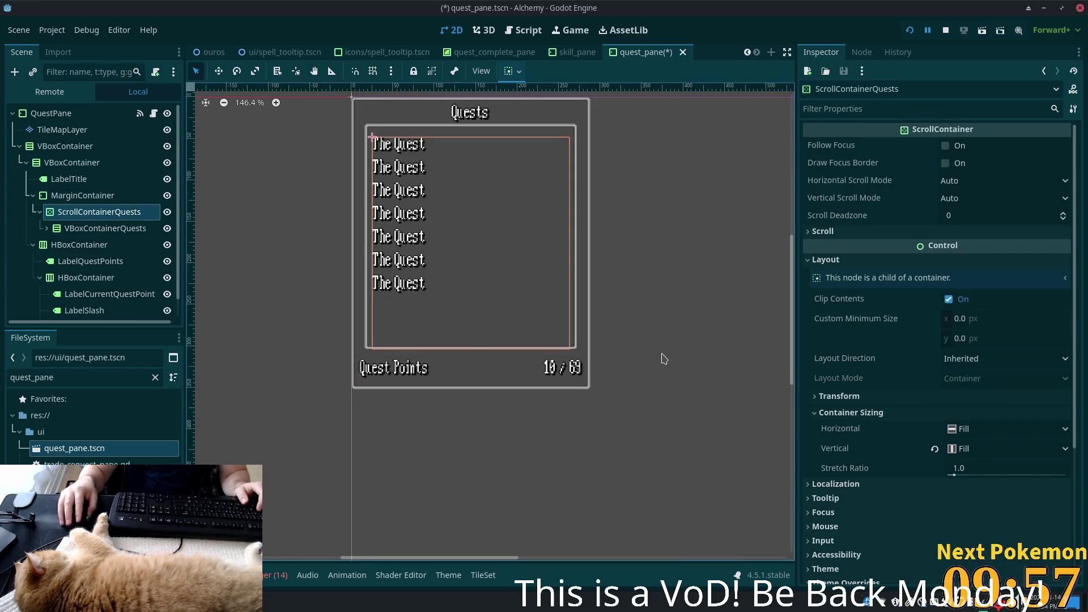
click(78, 195)
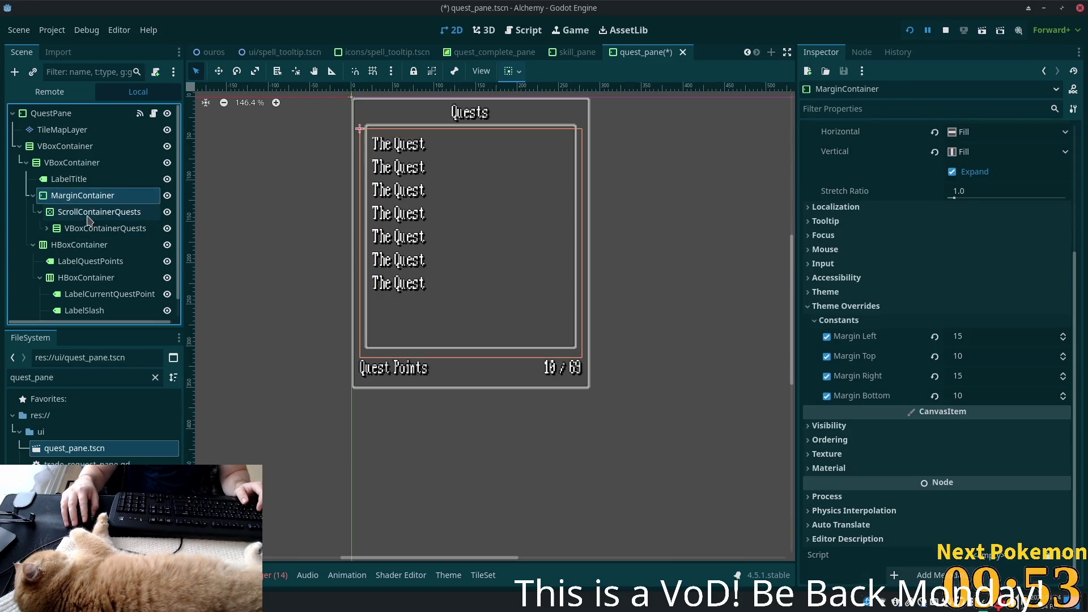
click(89, 216)
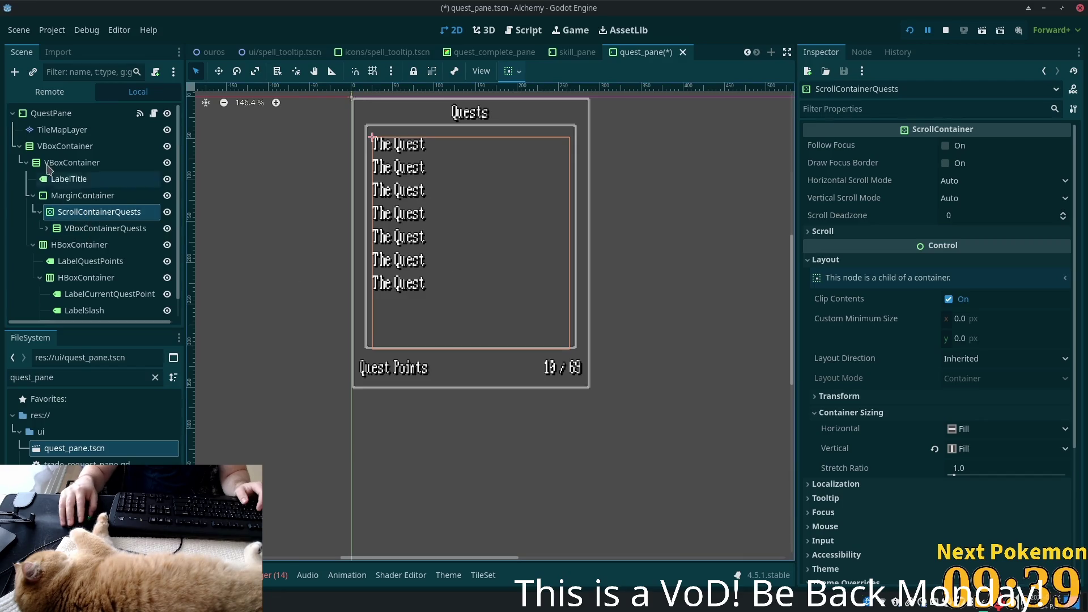
click(60, 119)
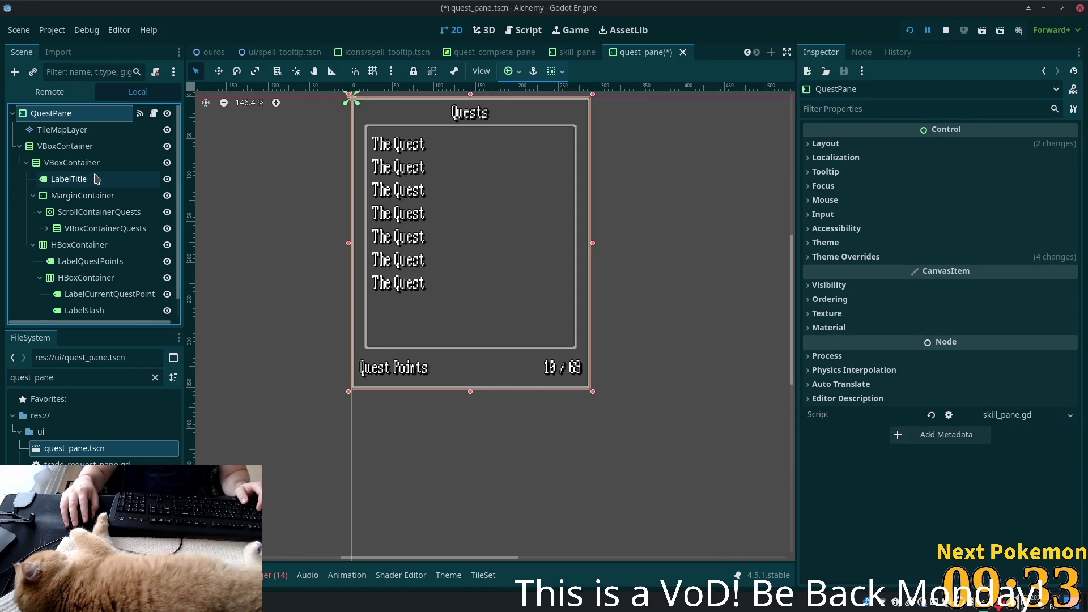
click(98, 228)
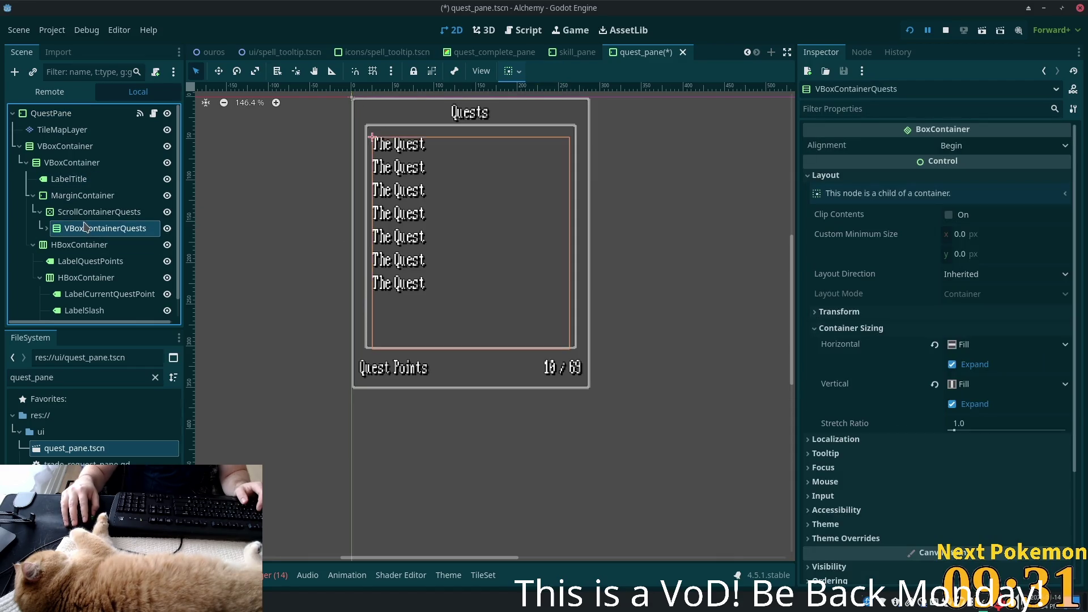
Step: Duplicate LabelQuest to add LabelQuest8 through LabelQuest11 so the quest list scrolls
click(47, 229)
scroll(95, 247, down, 3)
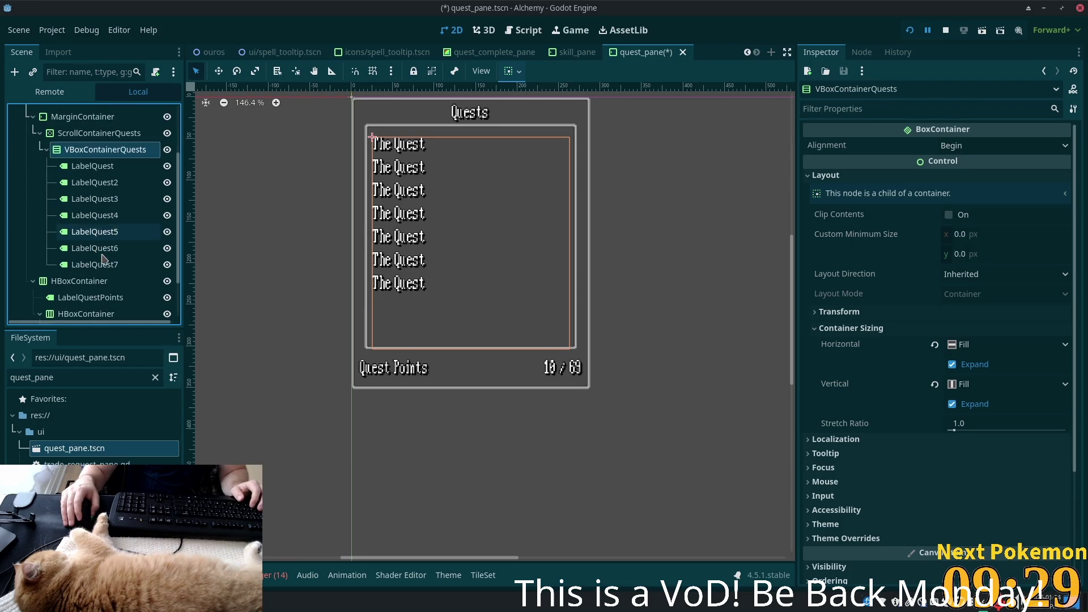
click(90, 167)
key(ctrl+d)
key(ctrl+d)
key(ctrl+d)
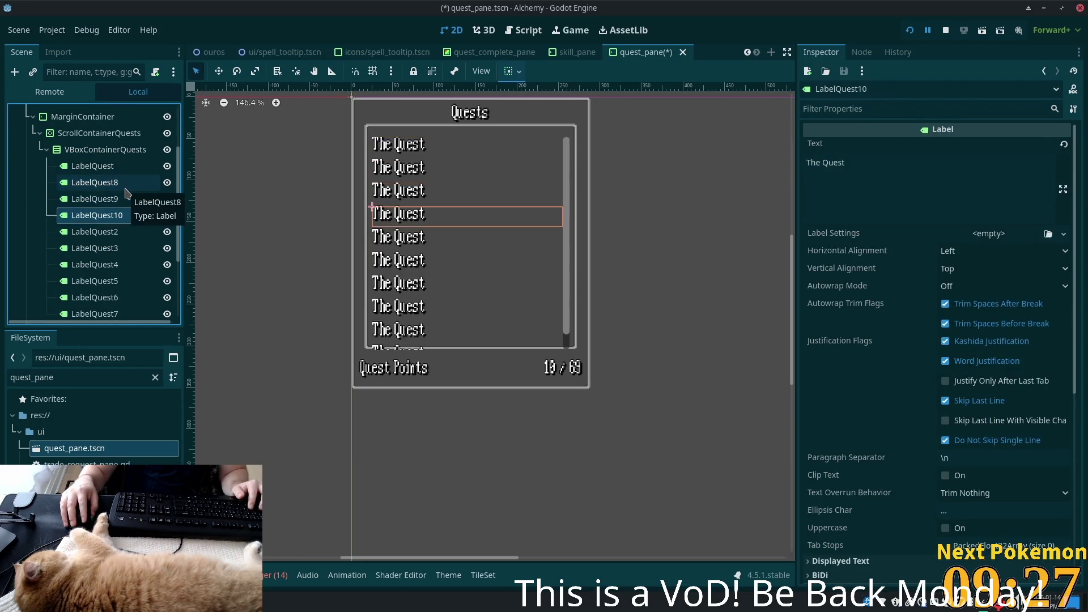
key(ctrl+d)
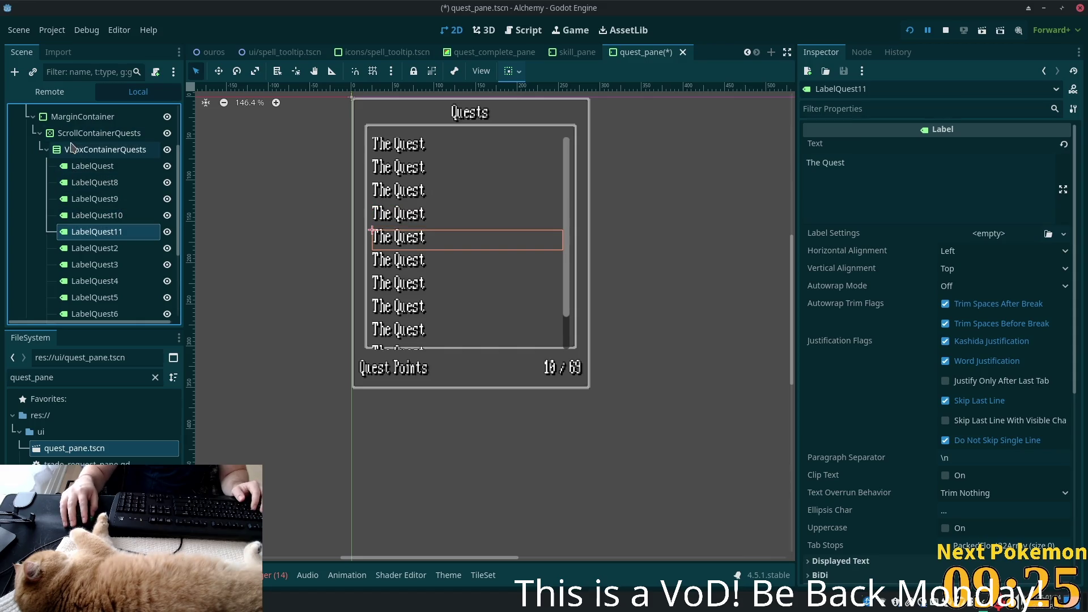
click(64, 135)
click(82, 116)
scroll(850, 357, down, 5)
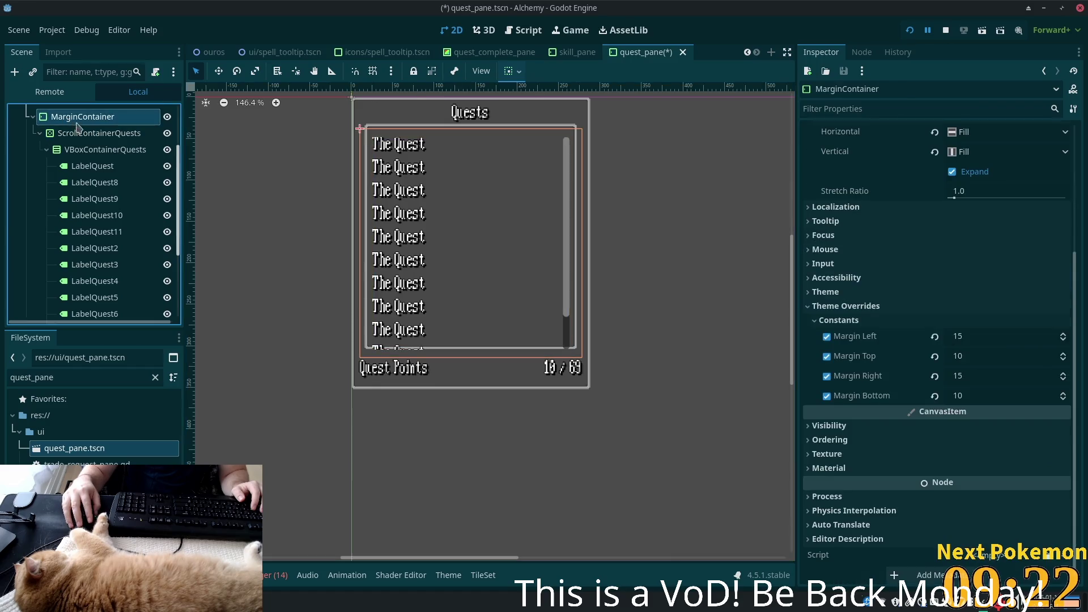
Step: Set the MarginContainer's bottom margin to 15 and bring up the Twitch Pokémon window
click(976, 395)
text(15)
key(Return)
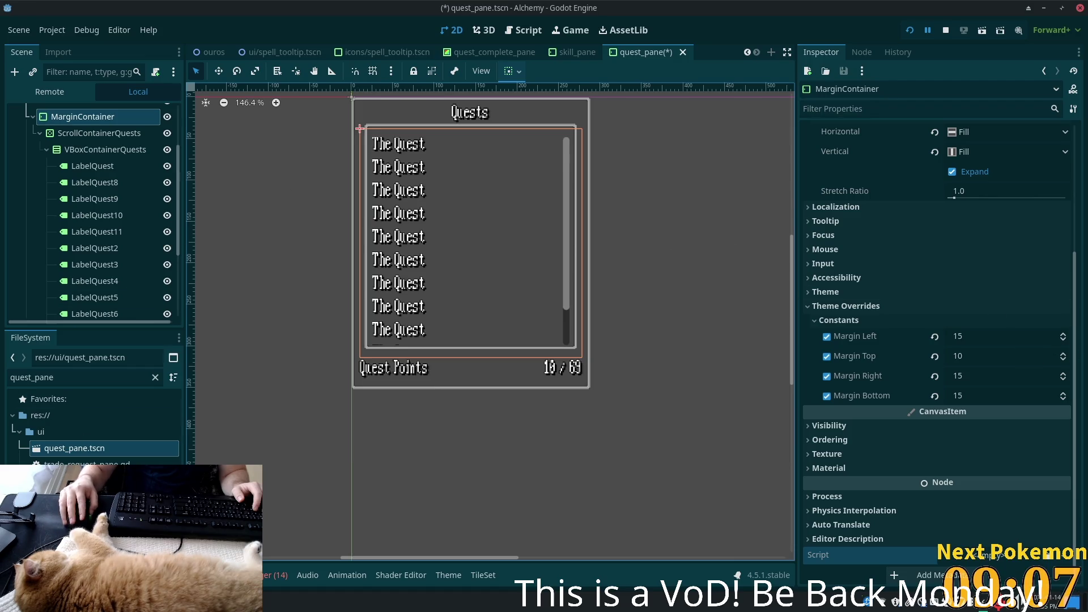
key(alt+Tab)
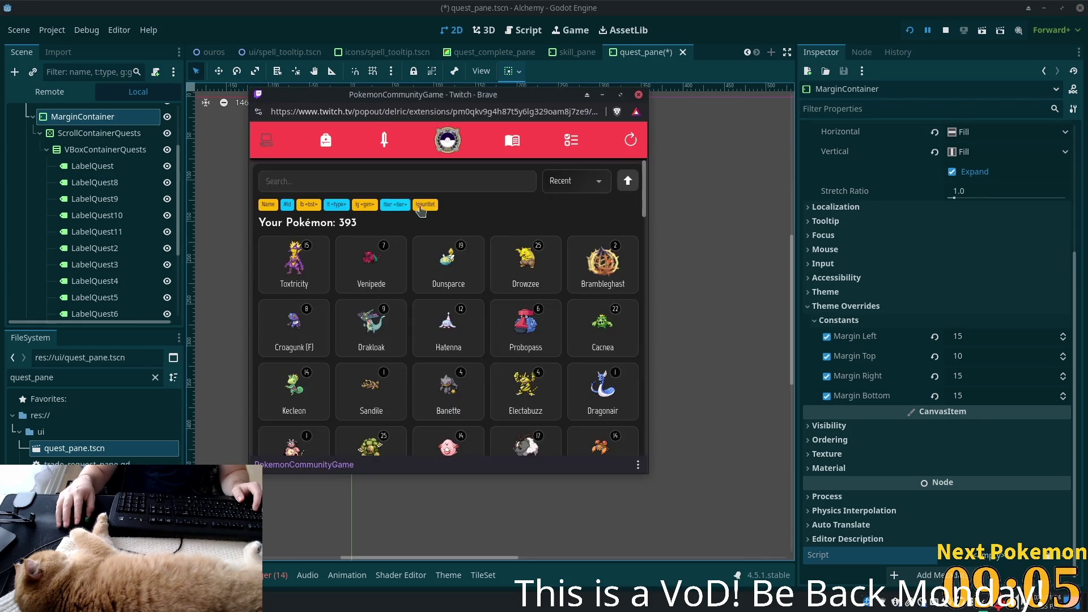
Step: Refresh the Pokémon collection and review Farfetch'd and Aron details and stats
click(630, 141)
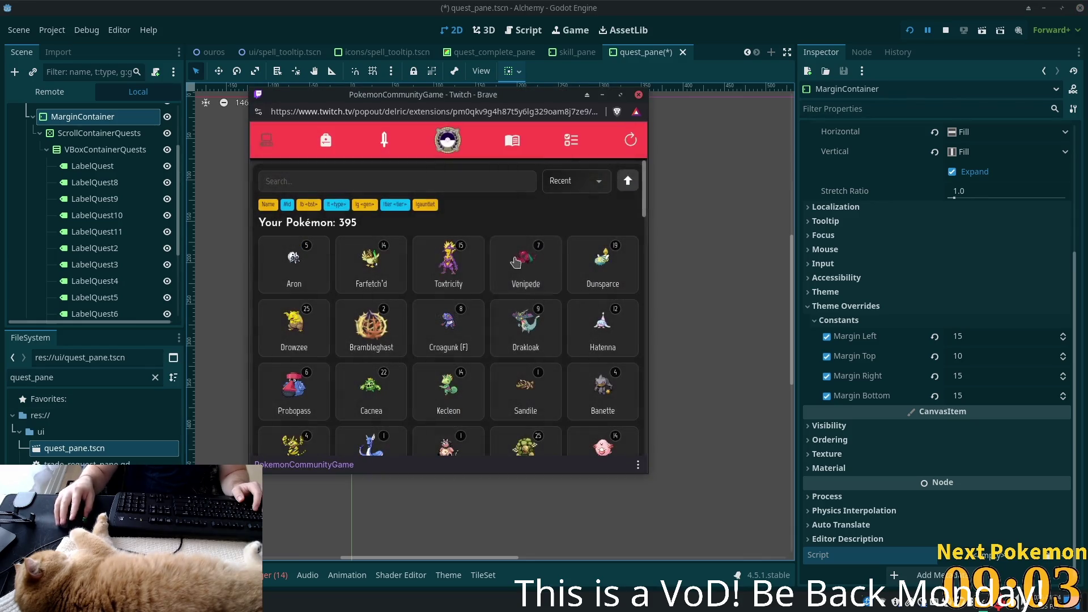
click(381, 281)
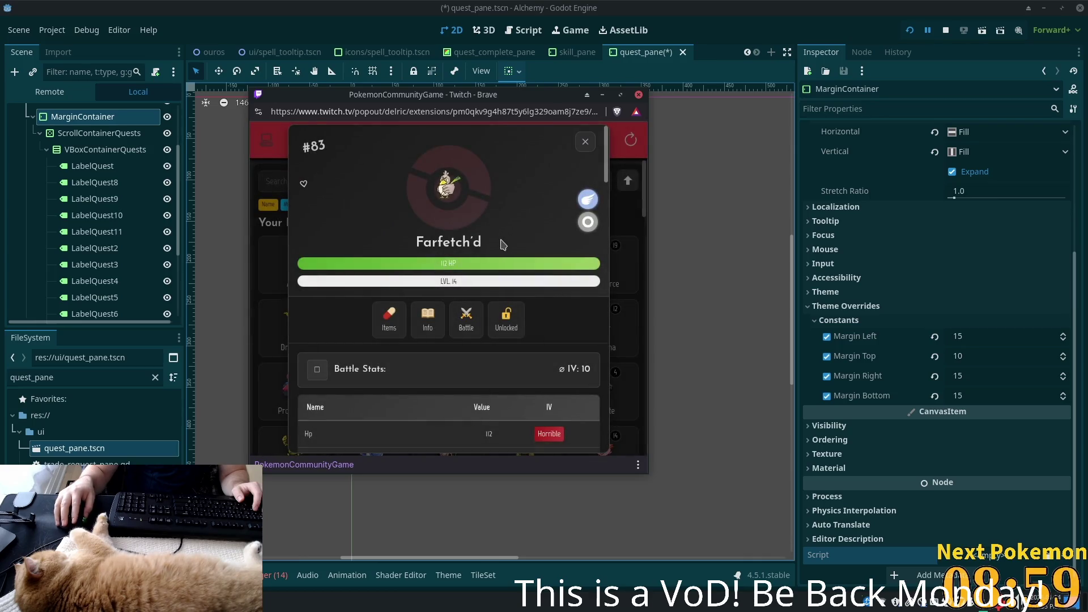
click(433, 324)
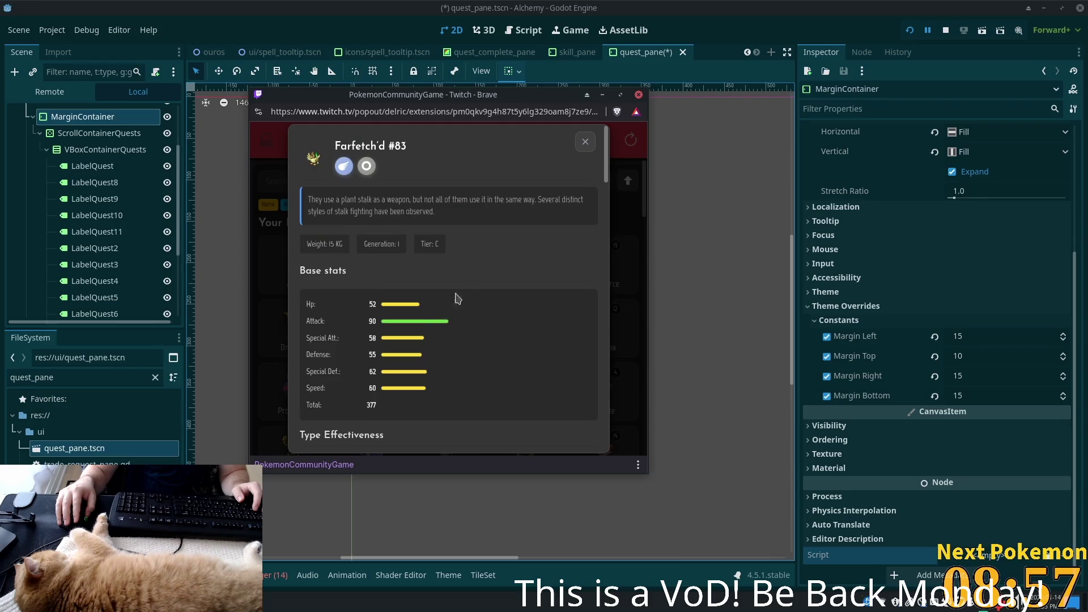
click(586, 142)
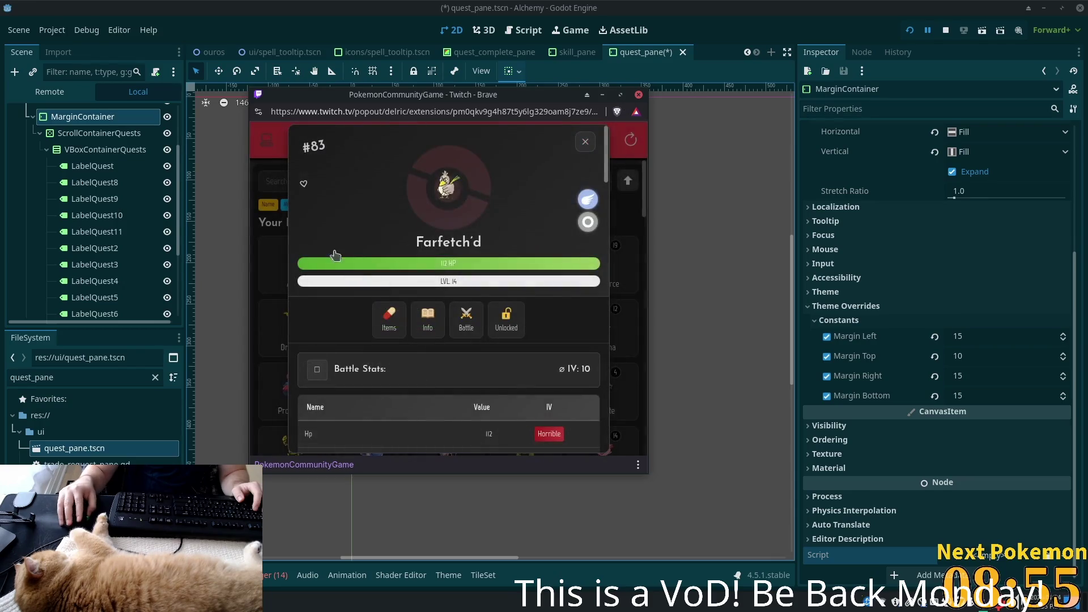
click(586, 144)
click(292, 257)
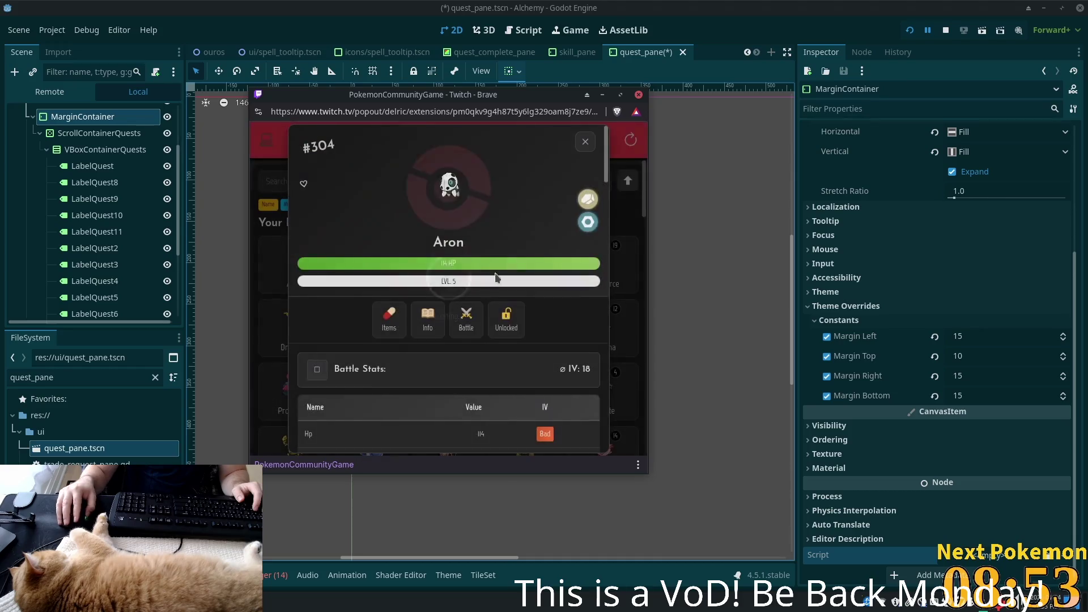
click(429, 320)
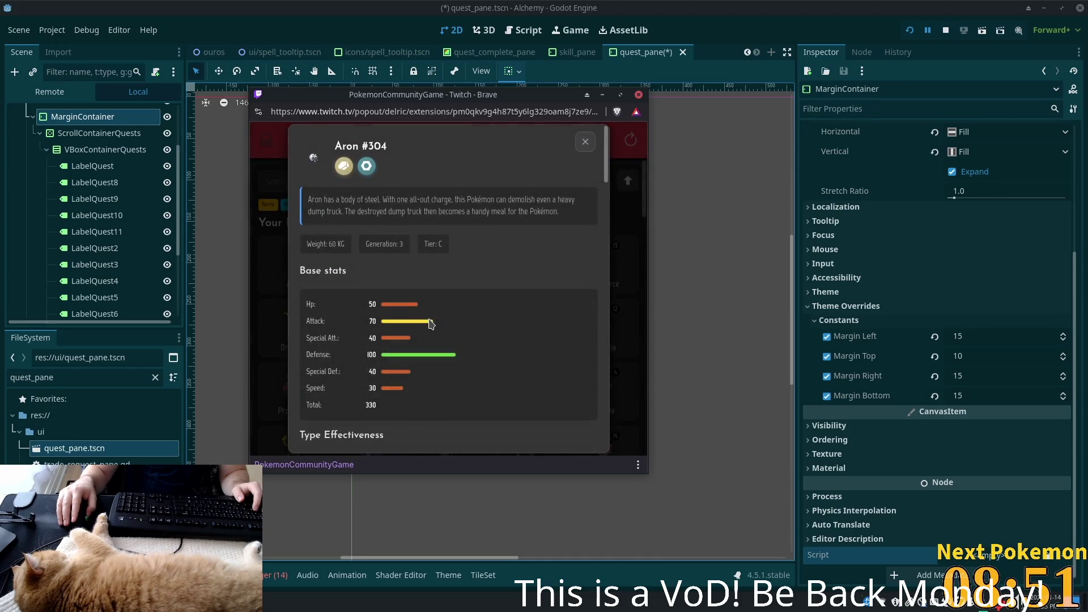
click(585, 146)
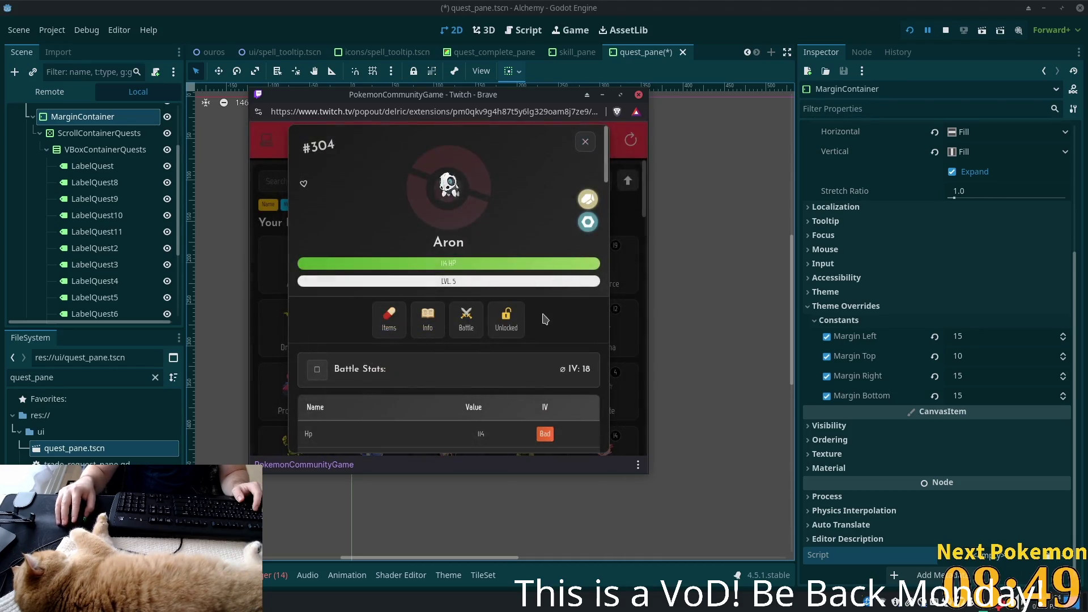
click(585, 142)
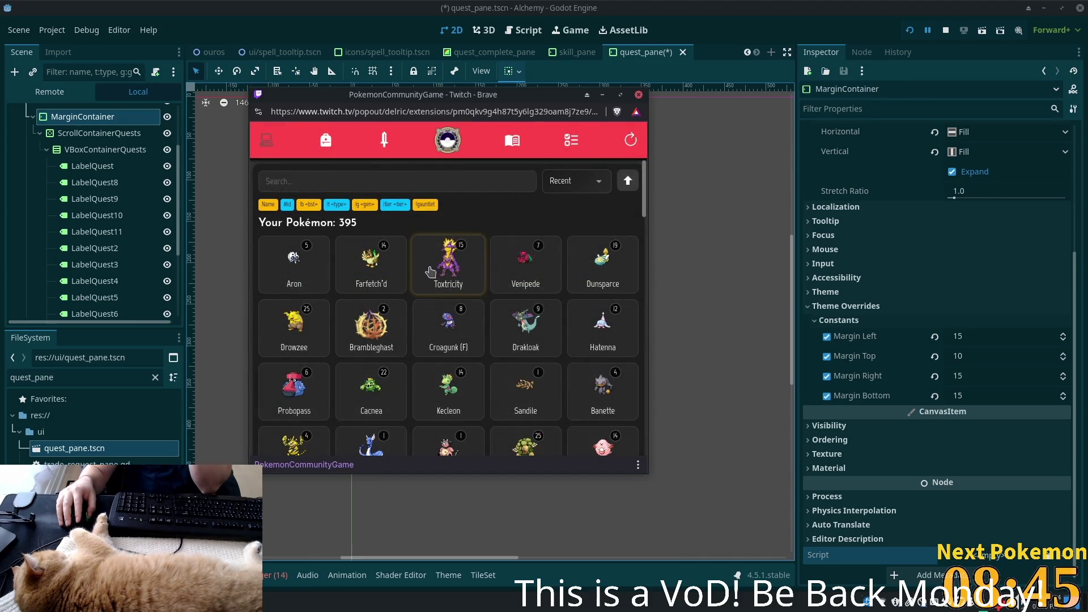
Step: View Dunsparce and Venipede details, then hide the Twitch popup to return to Godot
click(593, 271)
click(585, 141)
click(542, 263)
click(584, 145)
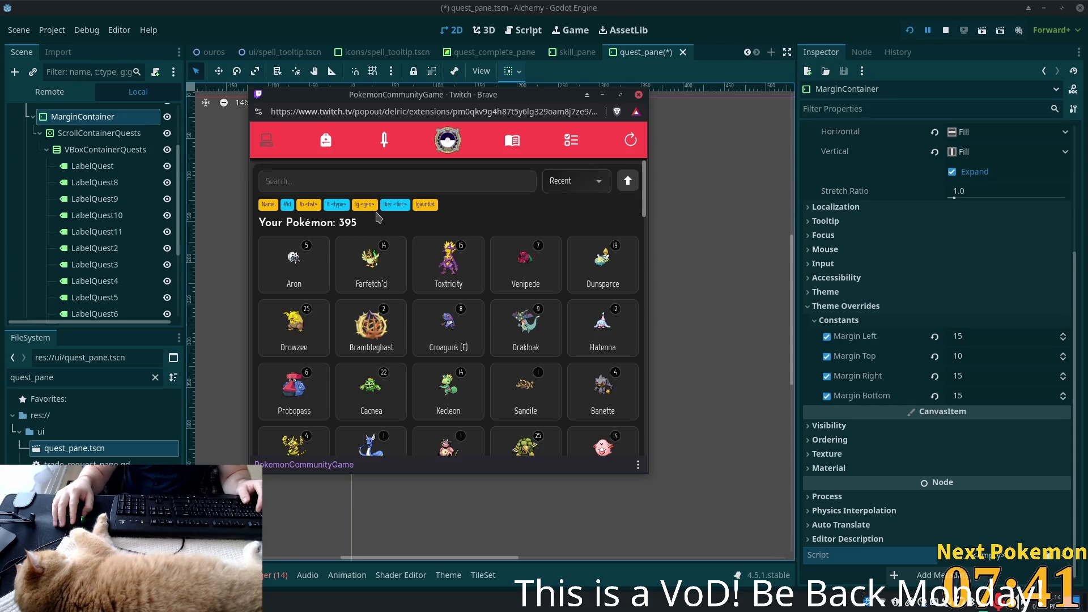
key(alt+Tab)
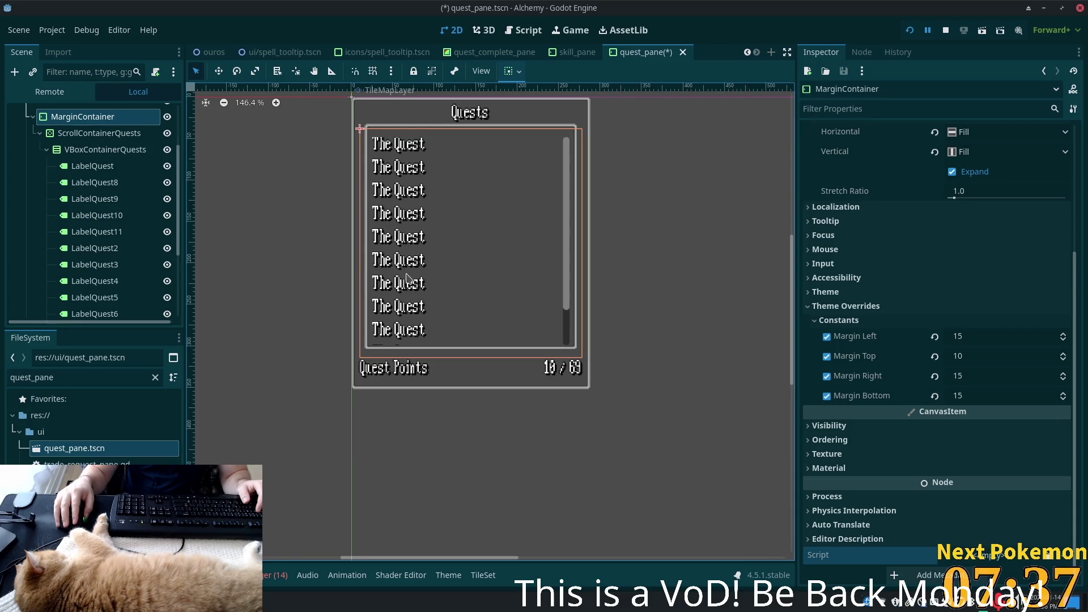
Step: Select LabelQuest and trim the FileSystem filter to quest_, listing quest_manager.gd
click(99, 167)
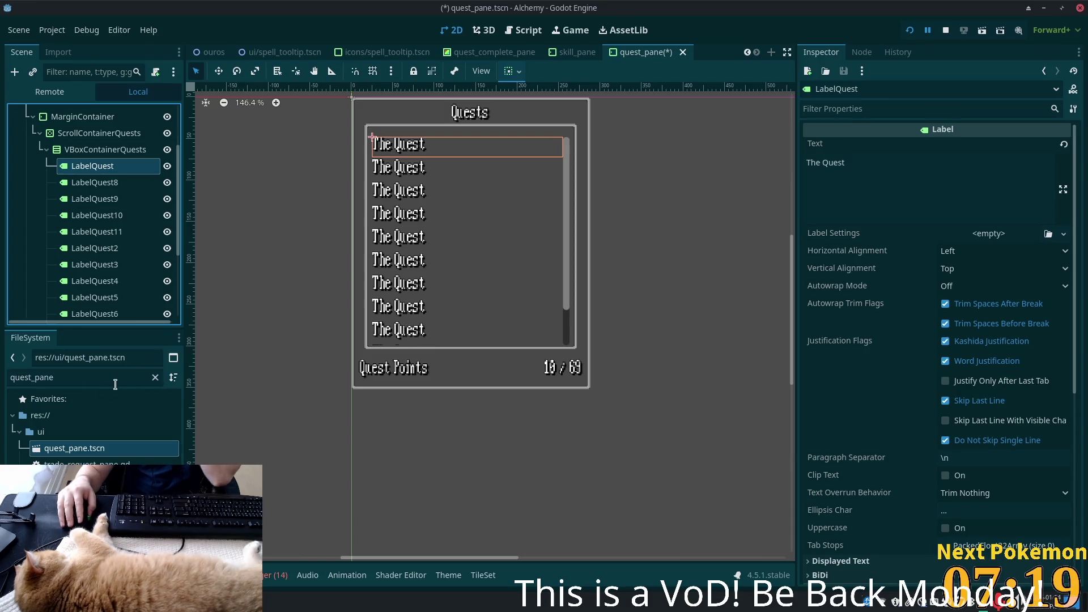
click(143, 379)
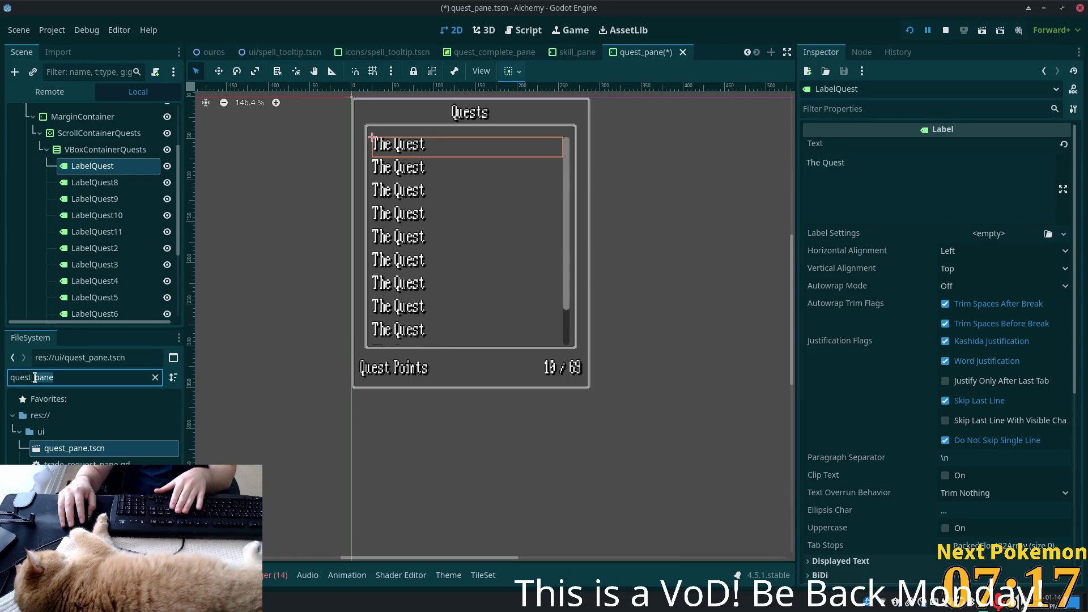
key(BackSpace)
key(BackSpace)
key(BackSpace)
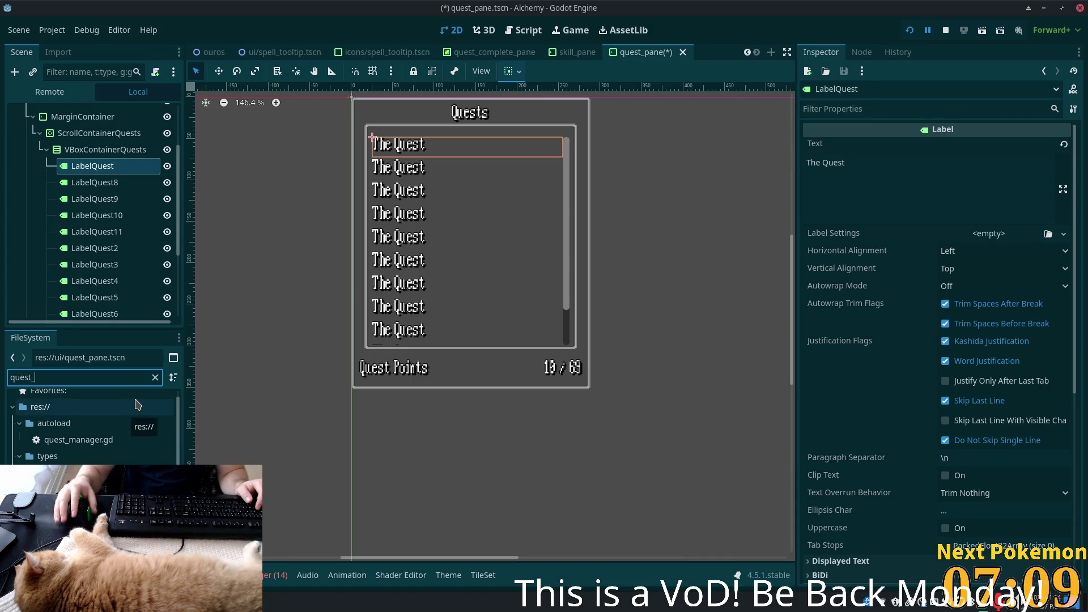
Step: Start renaming LabelQuest, cancel it, and reselect the node
click(101, 149)
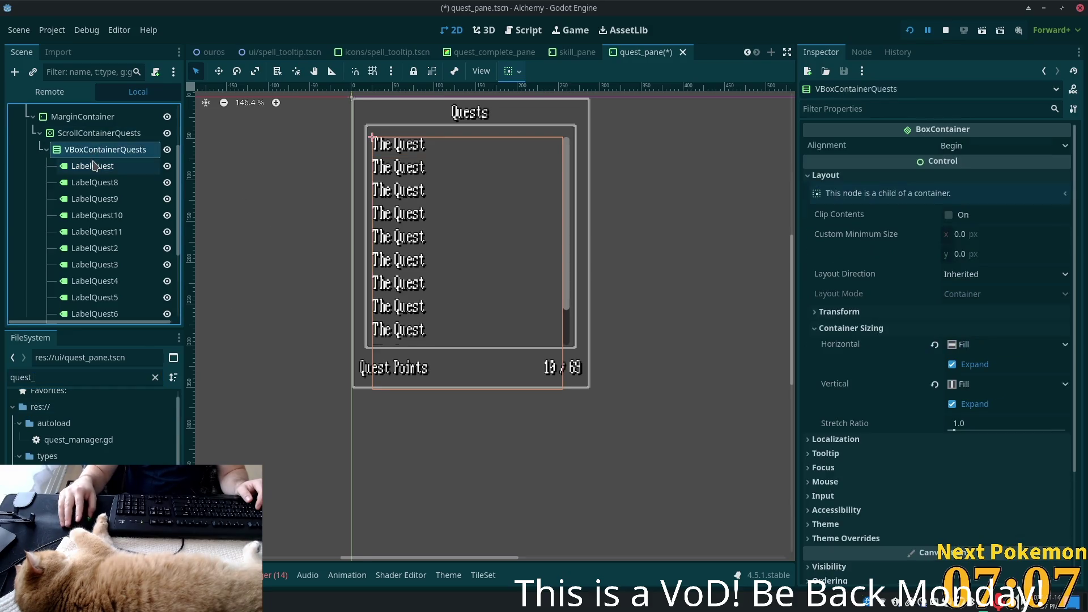
click(129, 167)
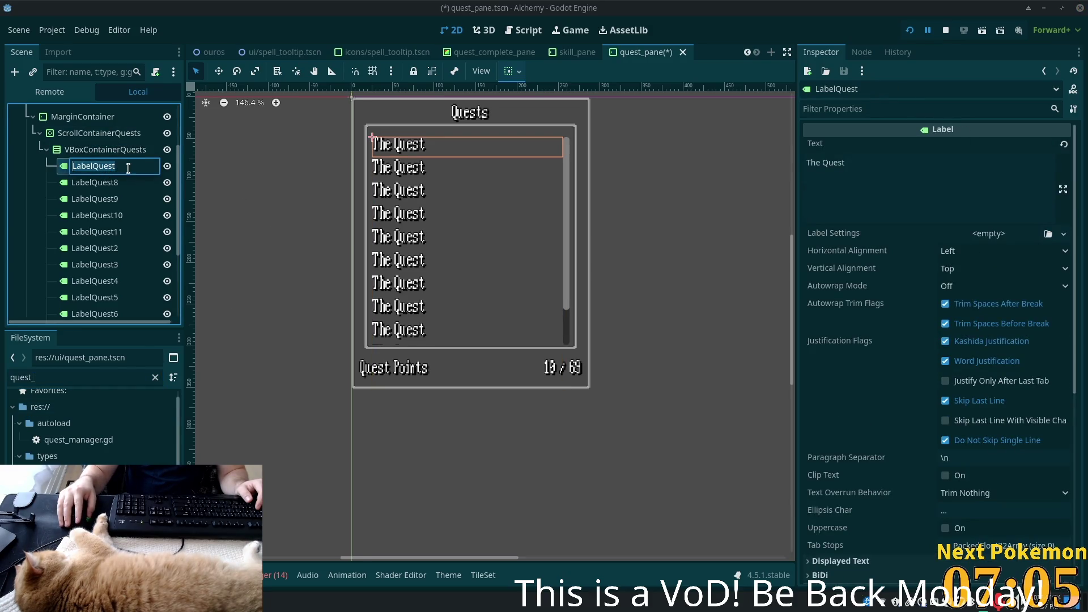
click(114, 132)
click(115, 167)
Step: Save the LabelQuest branch as its own scene, quest_label.tscn
right_click(117, 171)
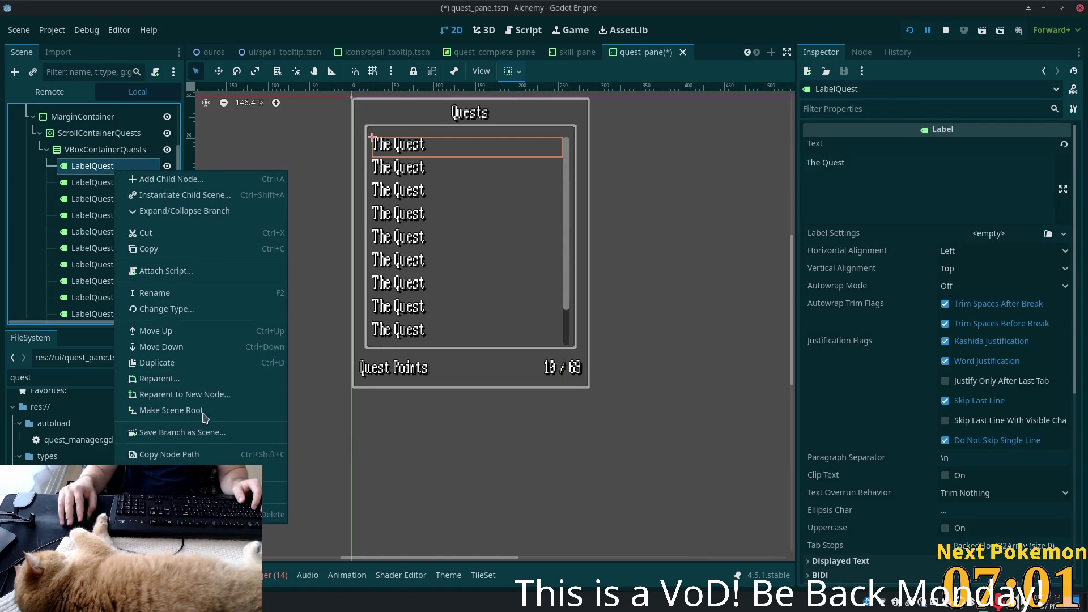
click(205, 438)
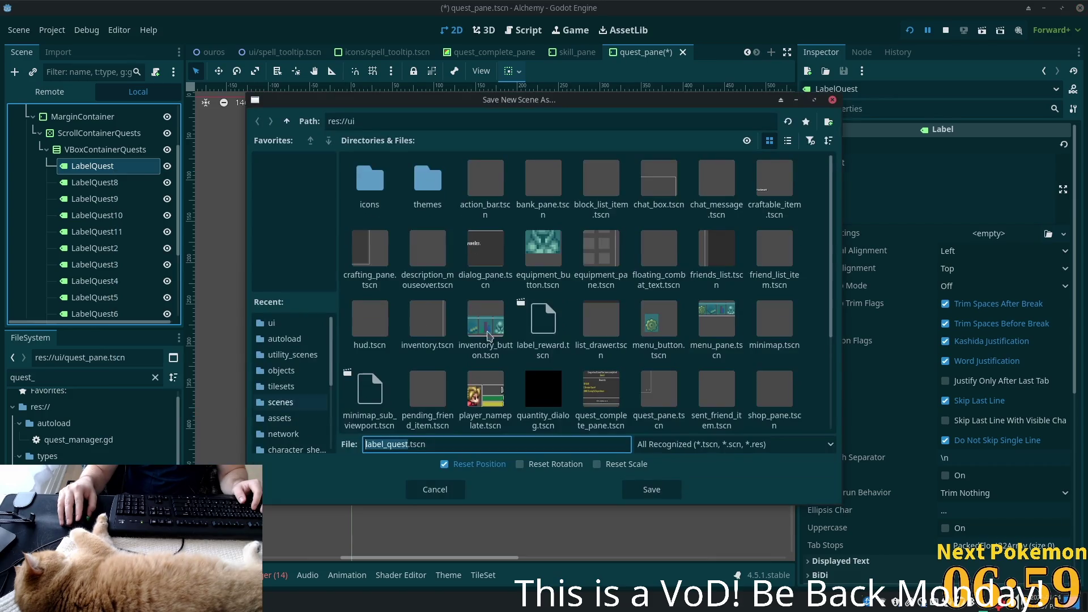
text(ques)
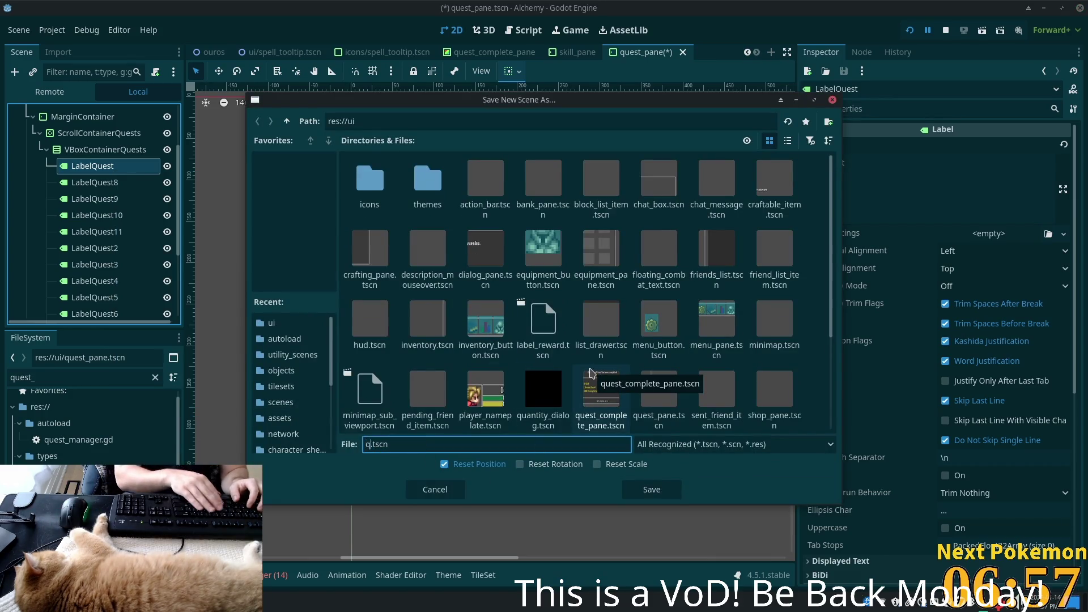
text(t_label)
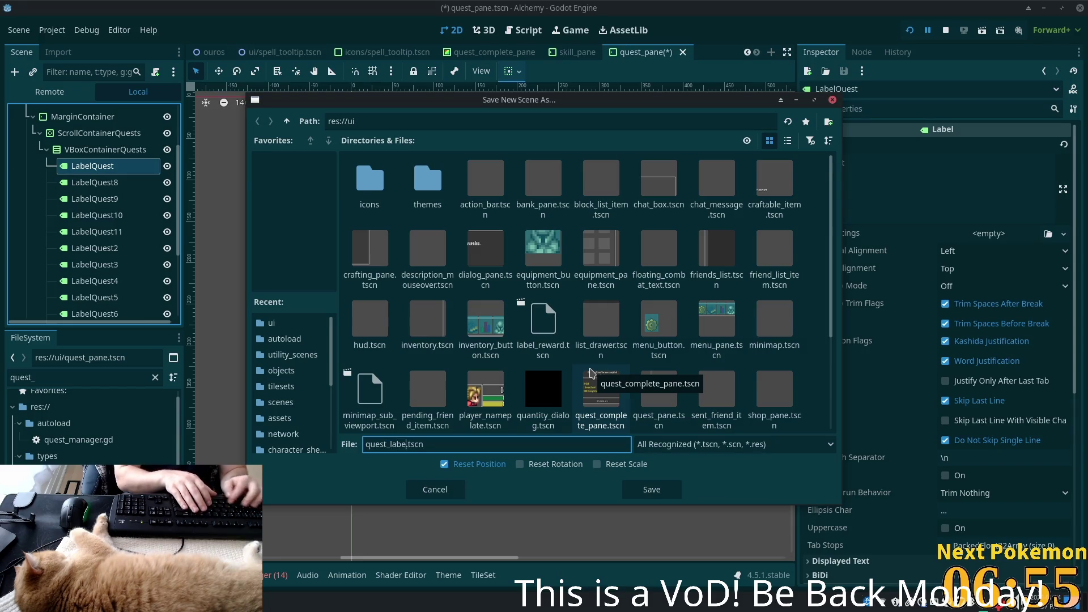
click(671, 492)
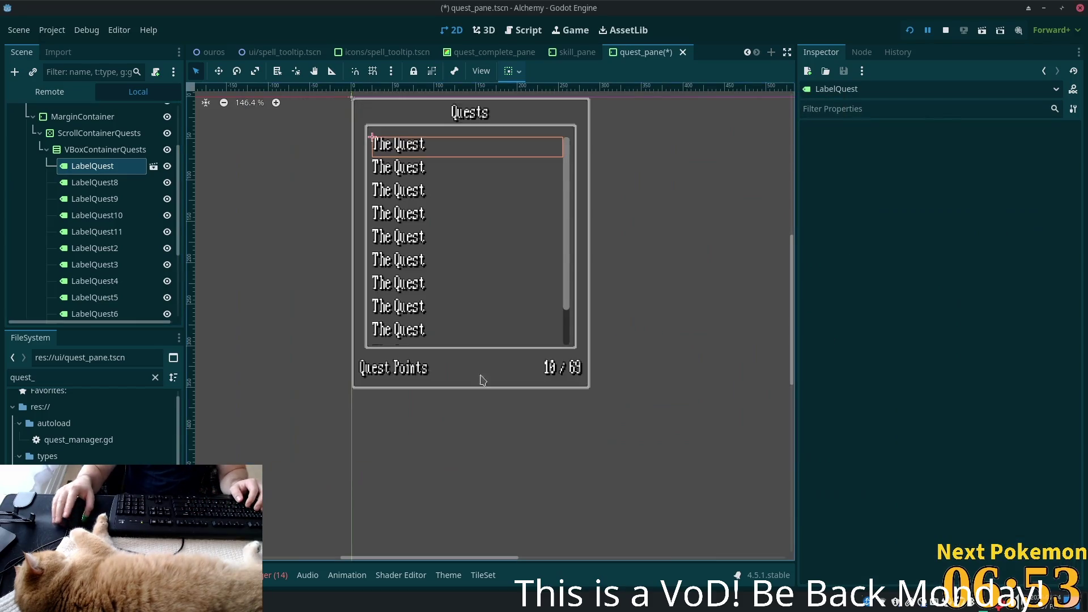
scroll(98, 188, up, 2)
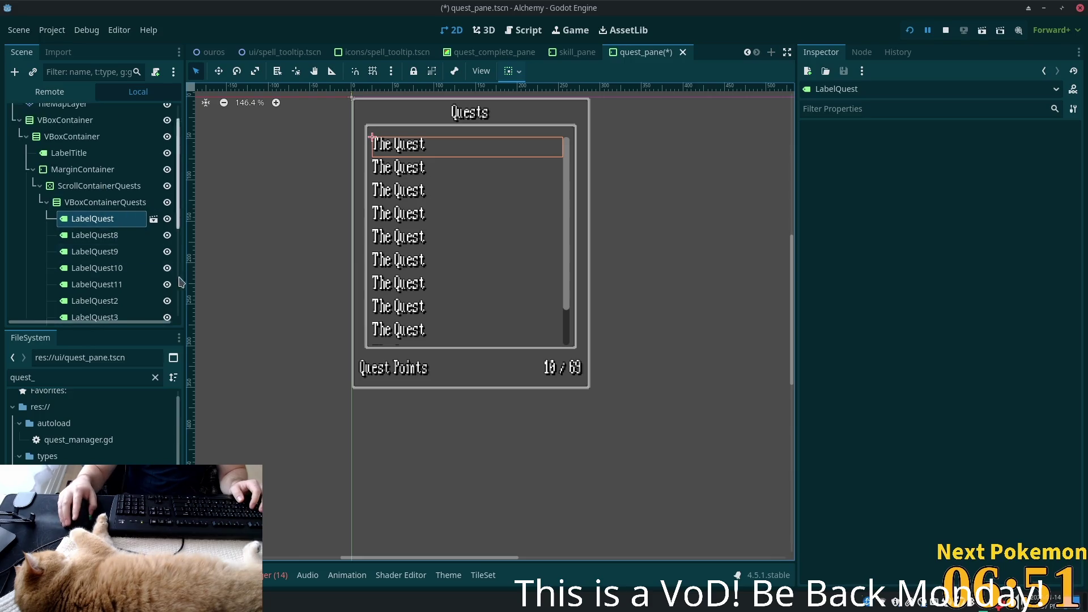
scroll(118, 238, up, 1)
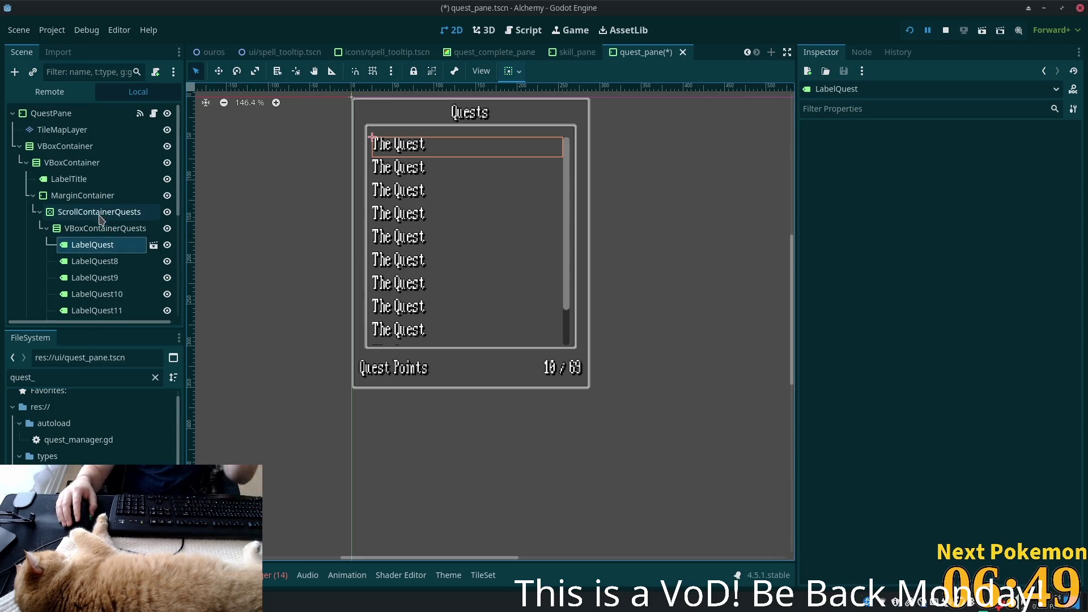
Step: Open the quest_label scene and select its LabelQuest root to attach a script
click(153, 245)
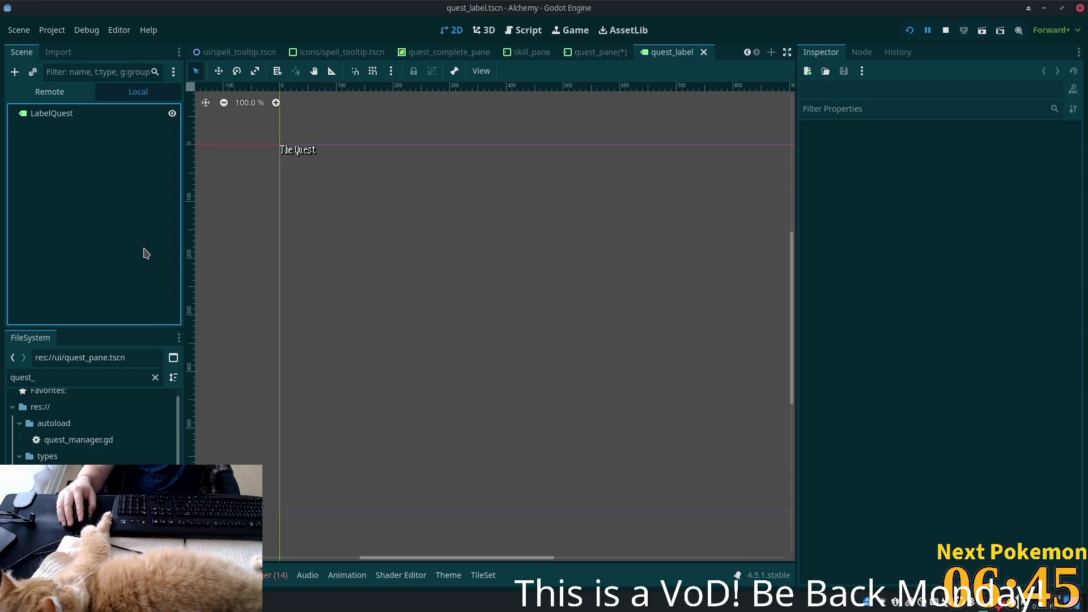
click(136, 113)
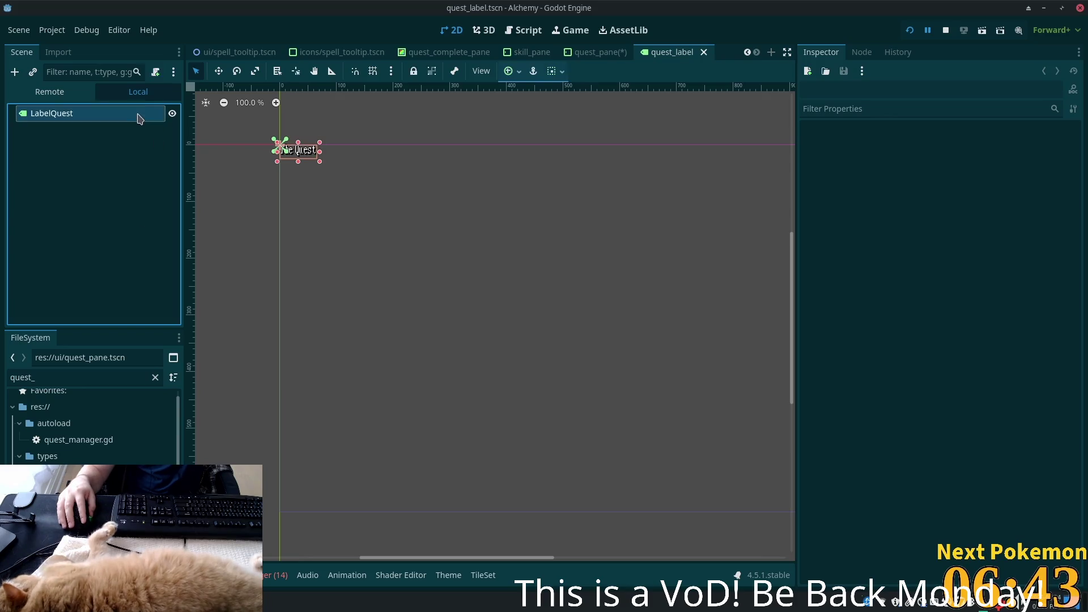
click(155, 72)
Step: Create quest_label.gd extending Label and begin a QuestState enum
click(597, 396)
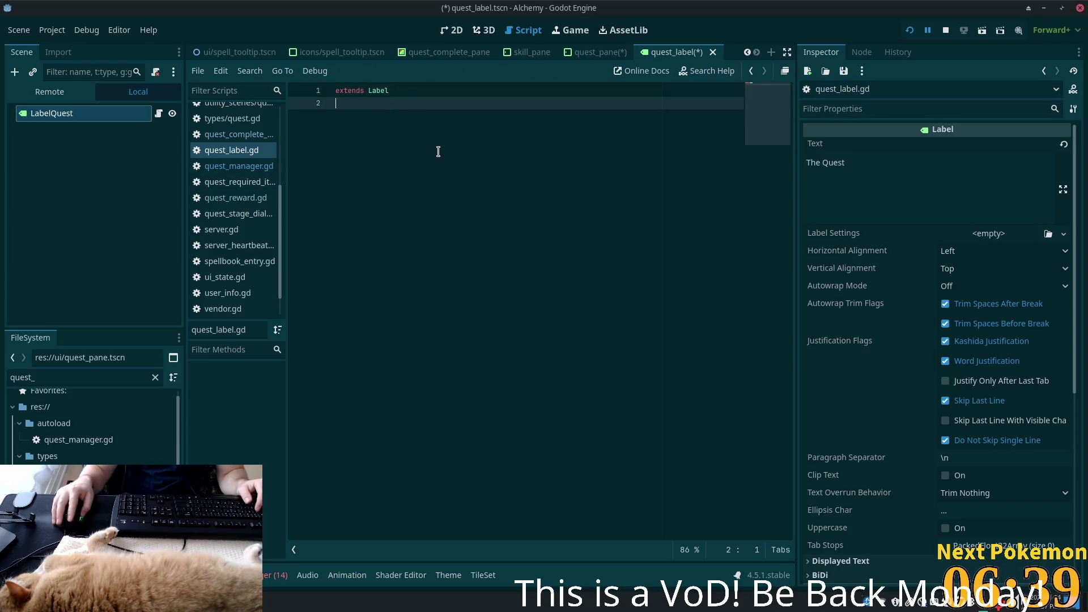
key(Return)
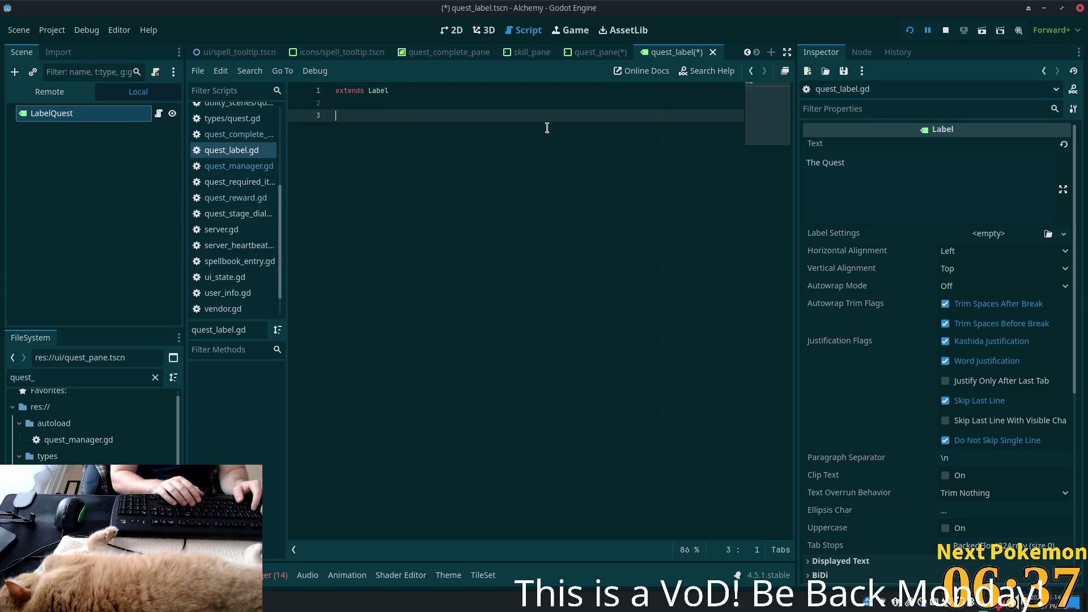
text(enum)
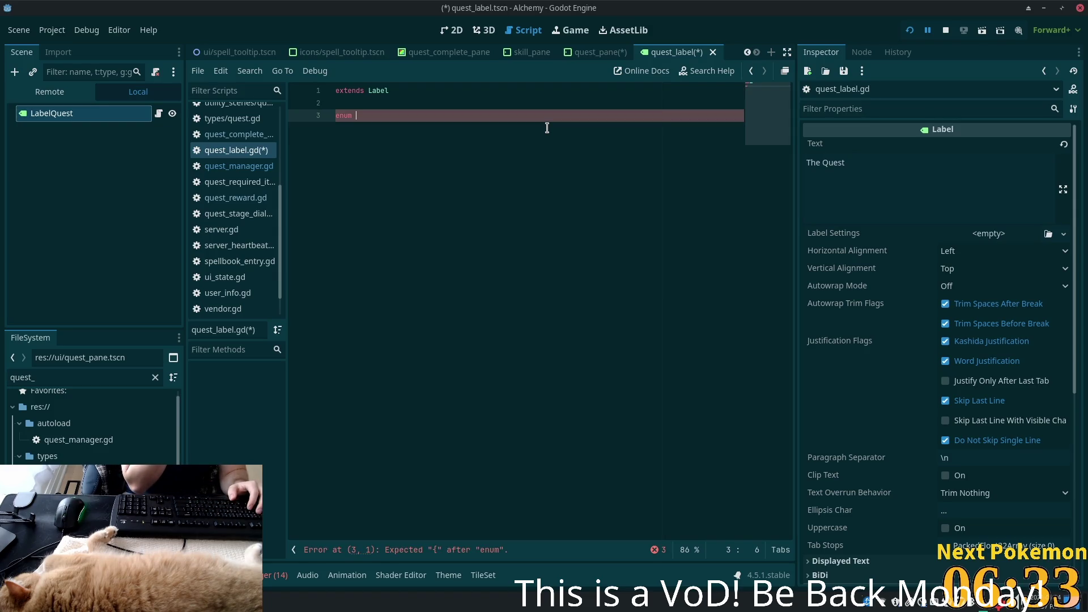
text( QuestSt)
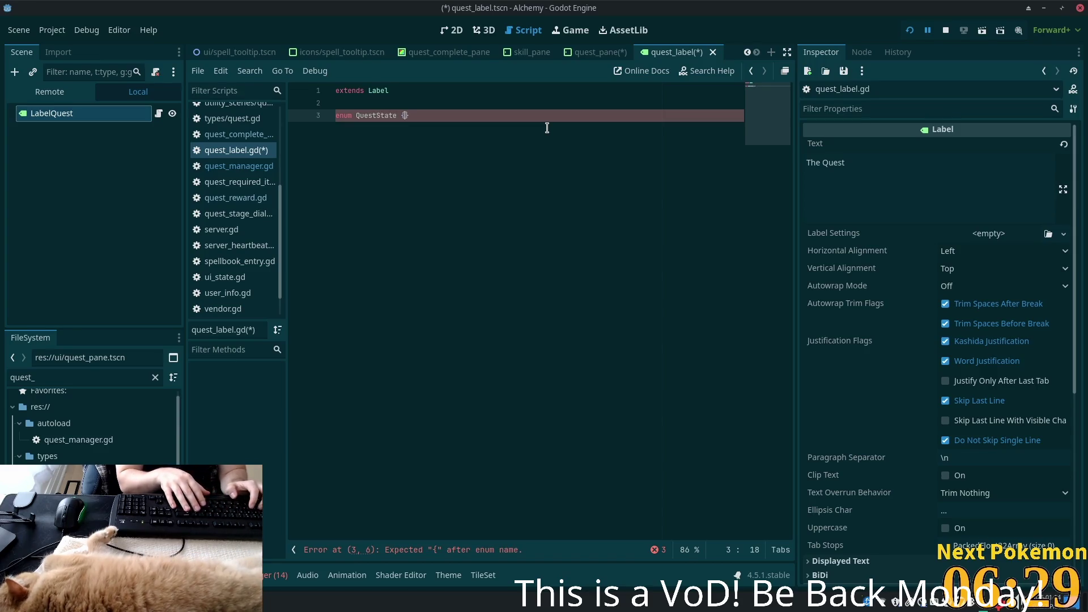
text(ate {)
key(Return)
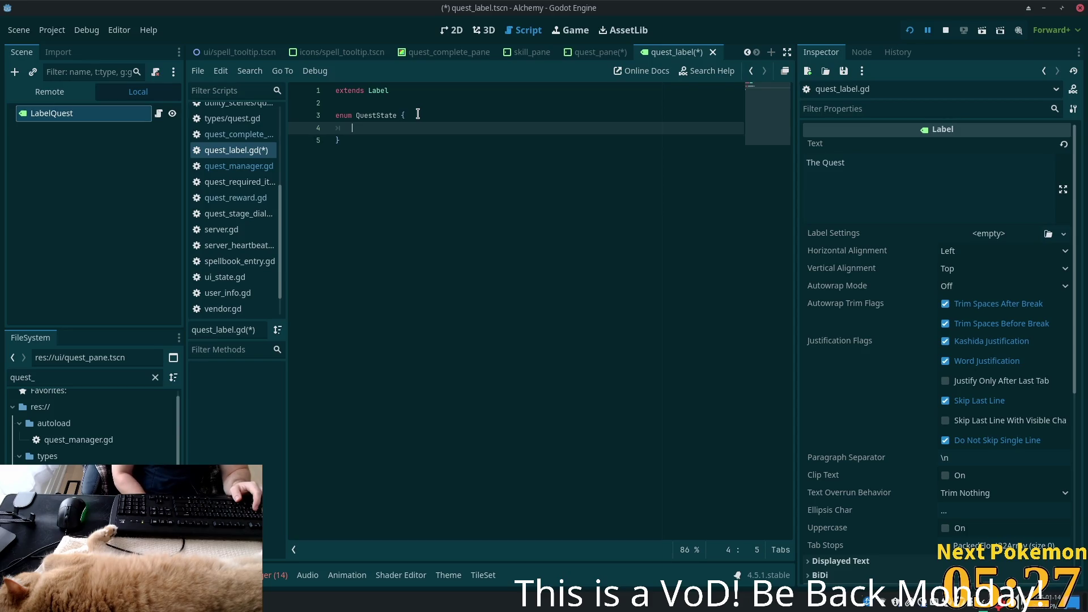
text(NE)
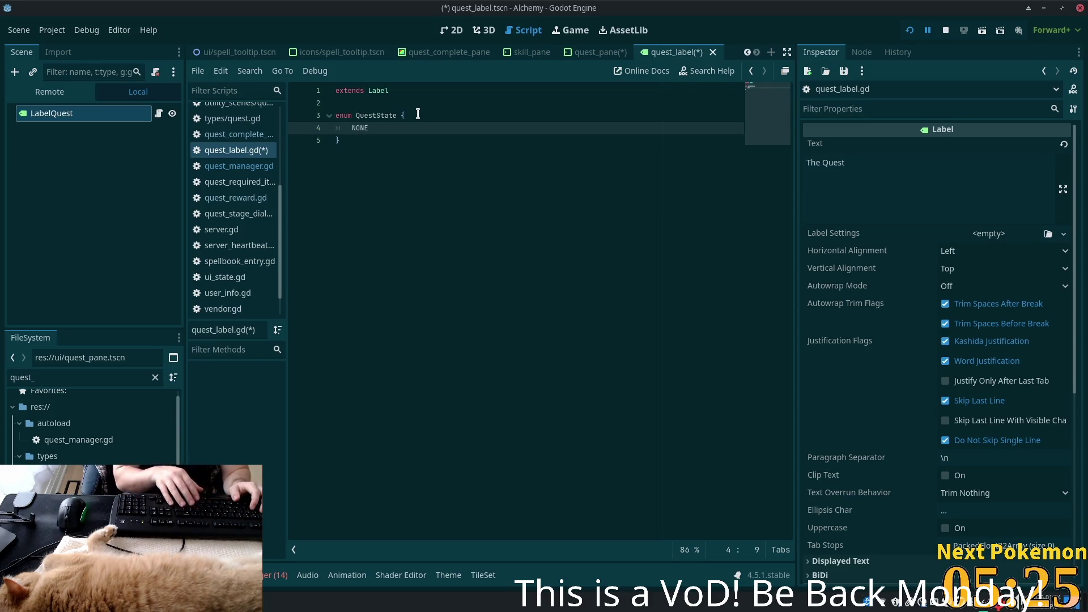
text(,)
Step: Fill the QuestState enum with NONE, IN_PROGRESS and COMPLETE entries
key(Return)
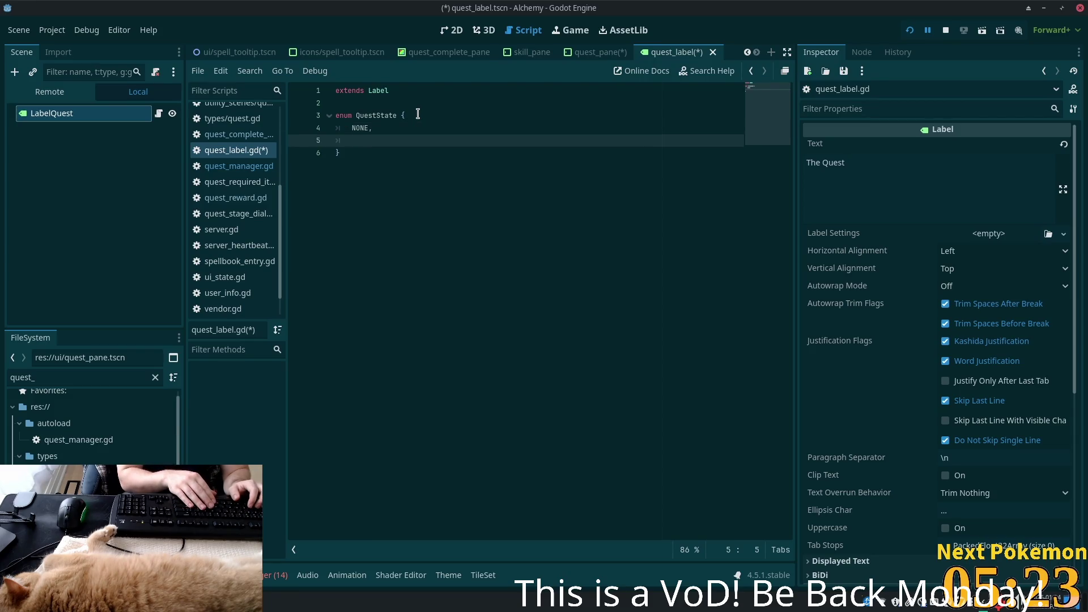
key(BackSpace)
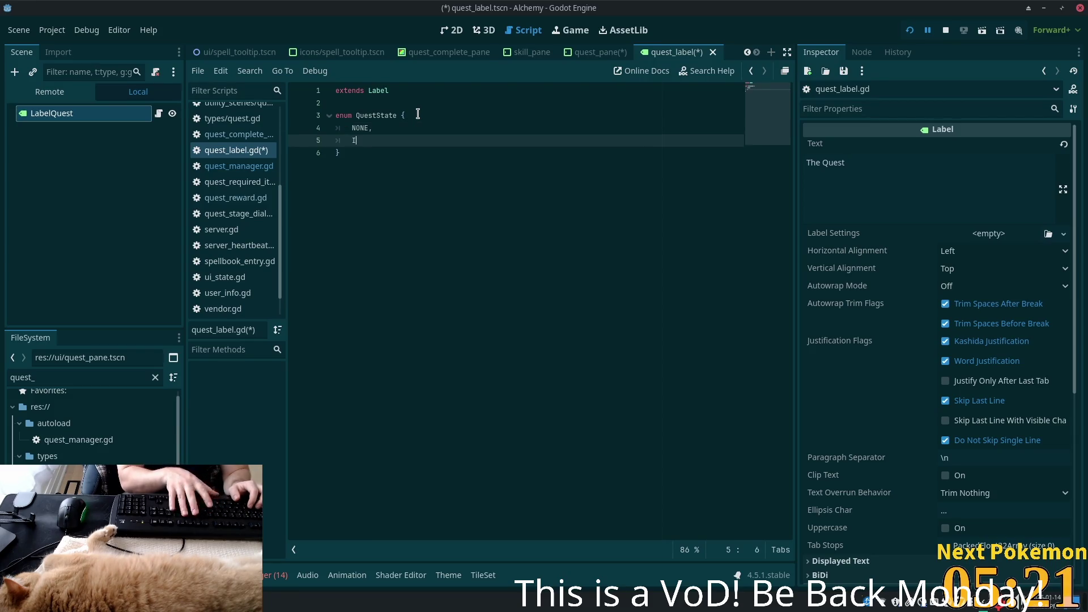
text(_PROGRESS)
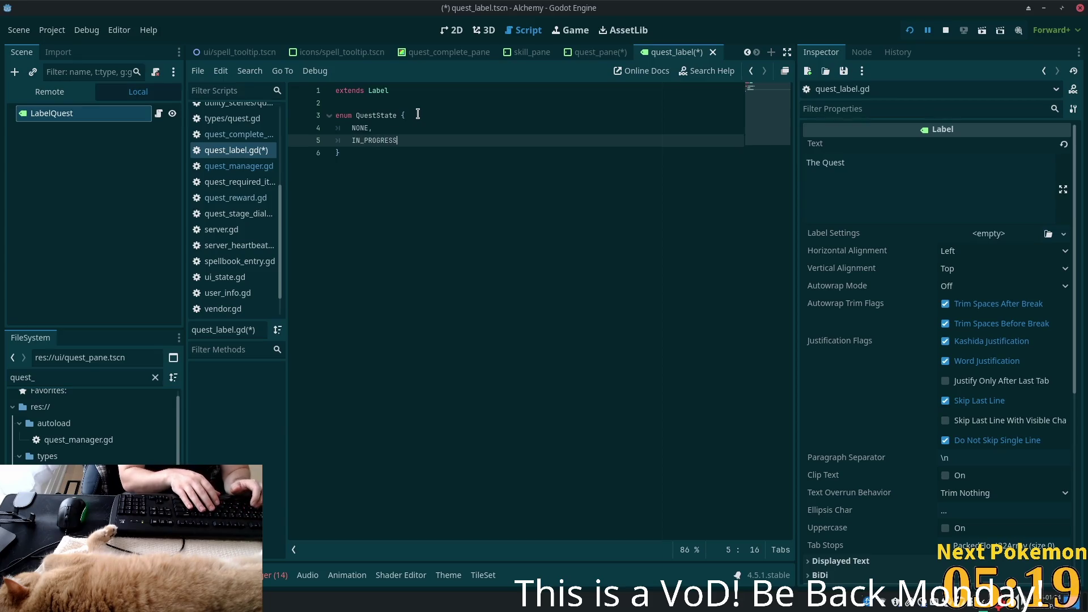
key(Return)
key(BackSpace)
text(,)
key(Return)
text(COMPLETE)
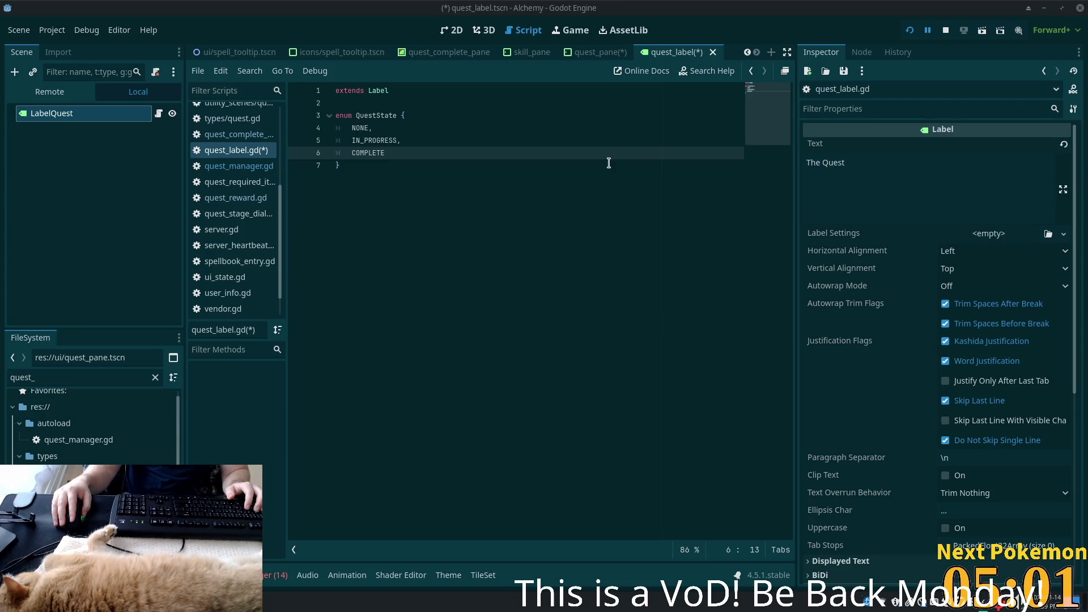
click(525, 168)
key(Return)
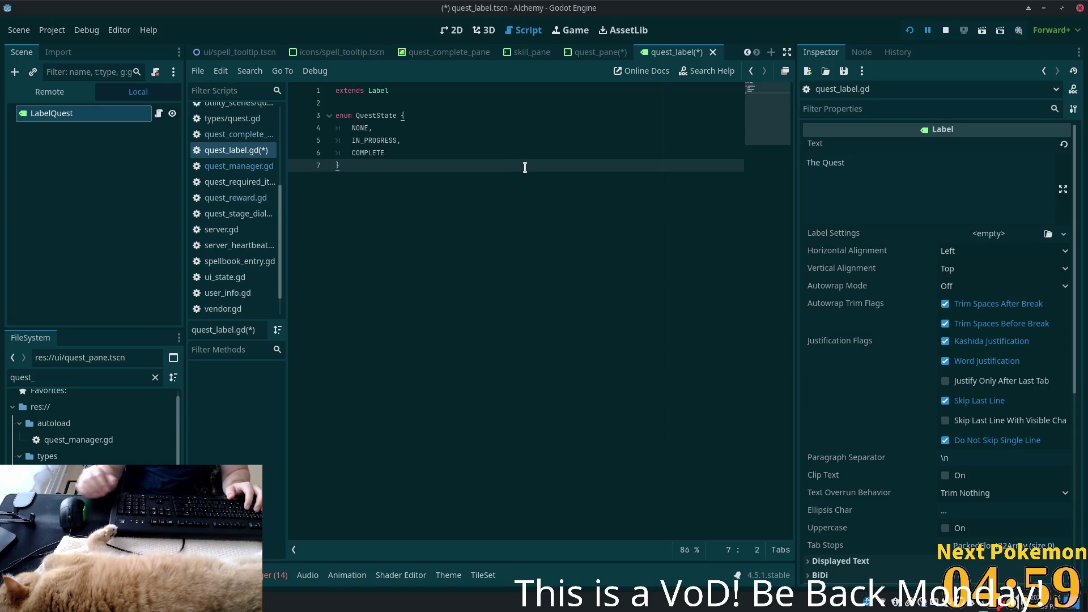
Step: Export 'var state: QuestState = QuestState.NONE' below the enum
key(Return)
text(@export vart)
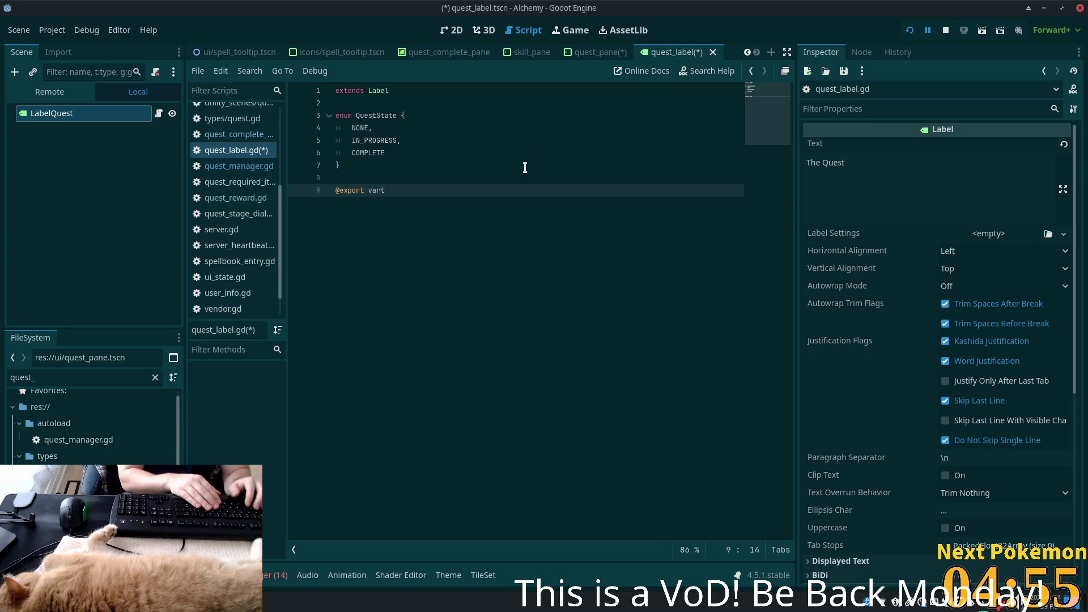
key(BackSpace)
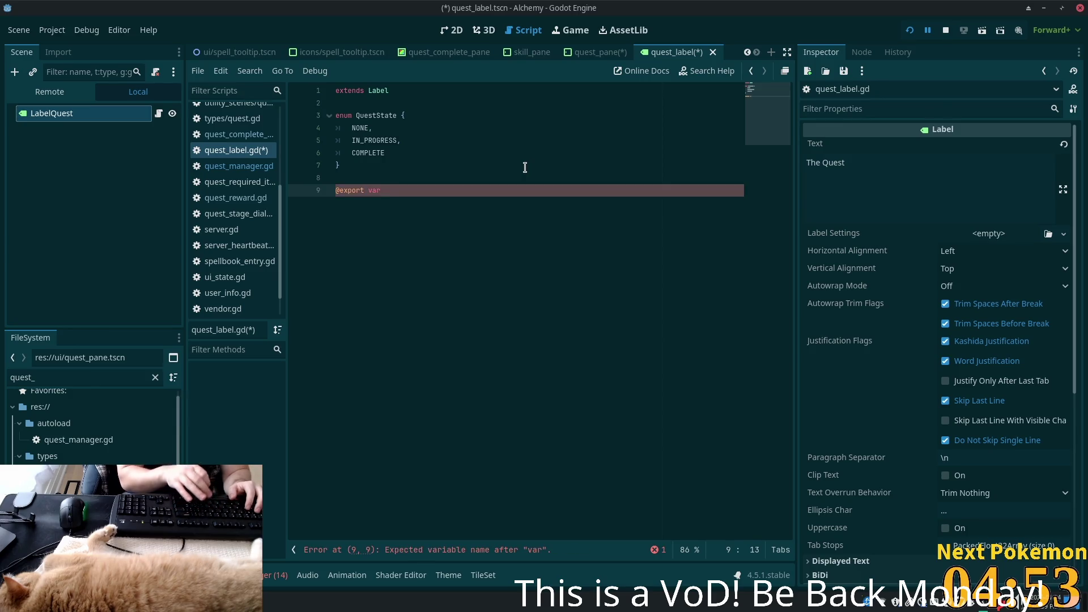
text(sta)
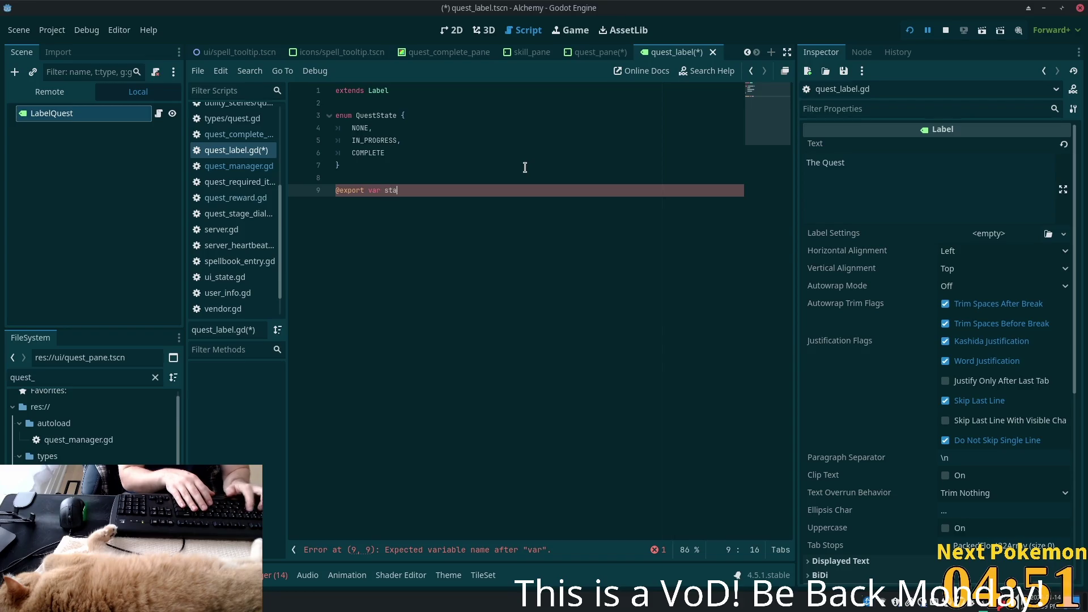
text(te: Q)
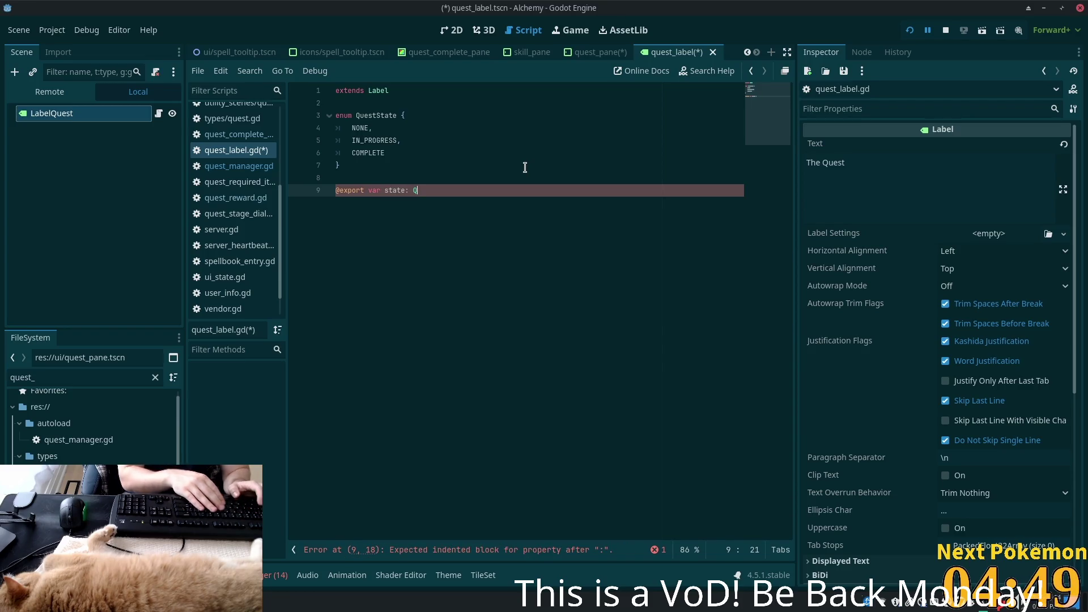
key(Return)
text(= )
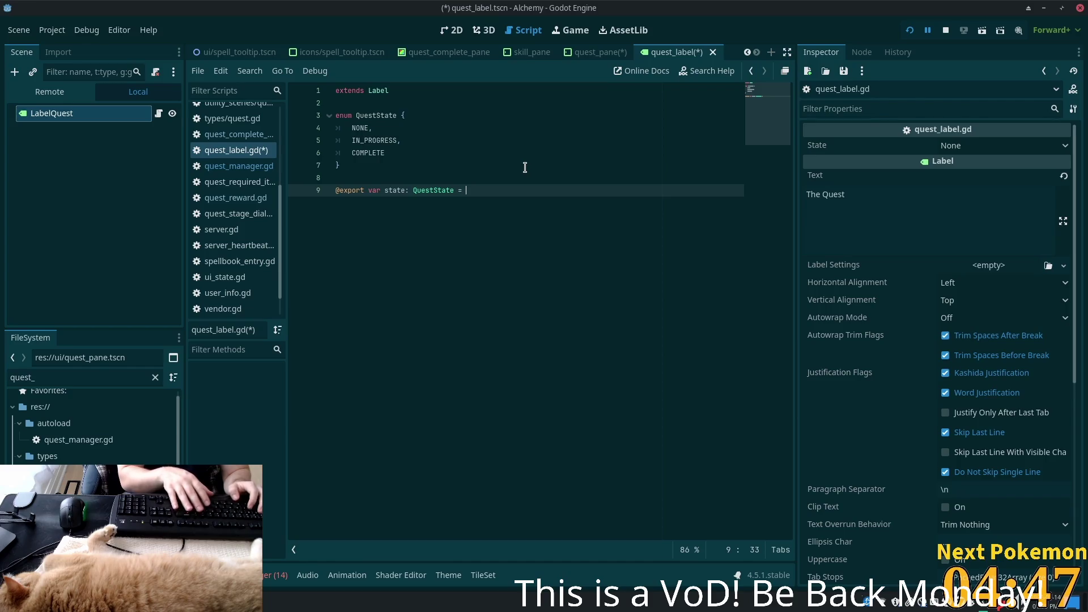
text(Que)
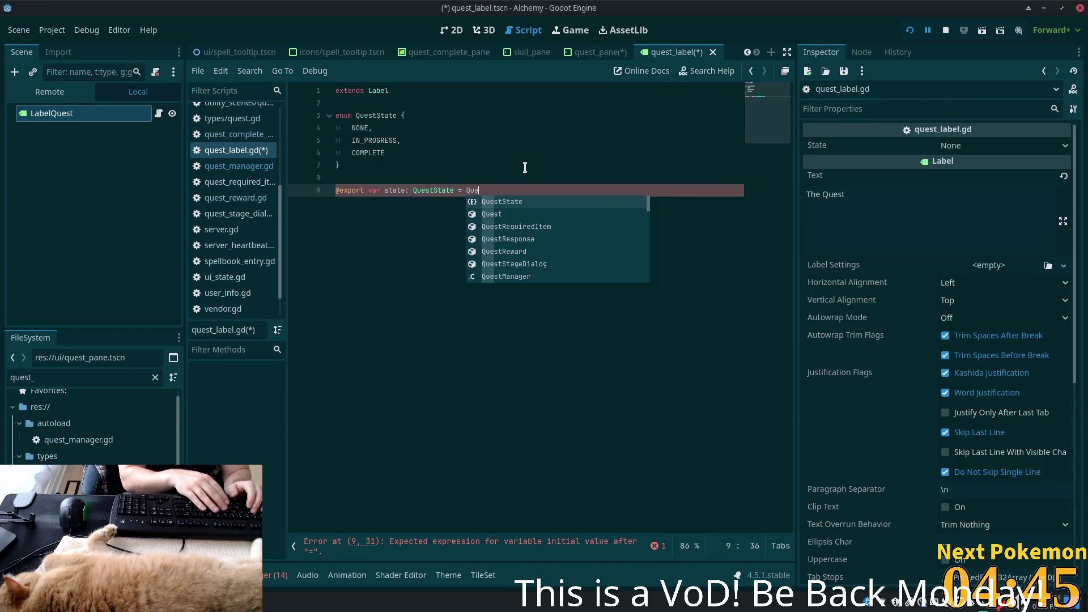
key(Return)
text(.N)
key(Return)
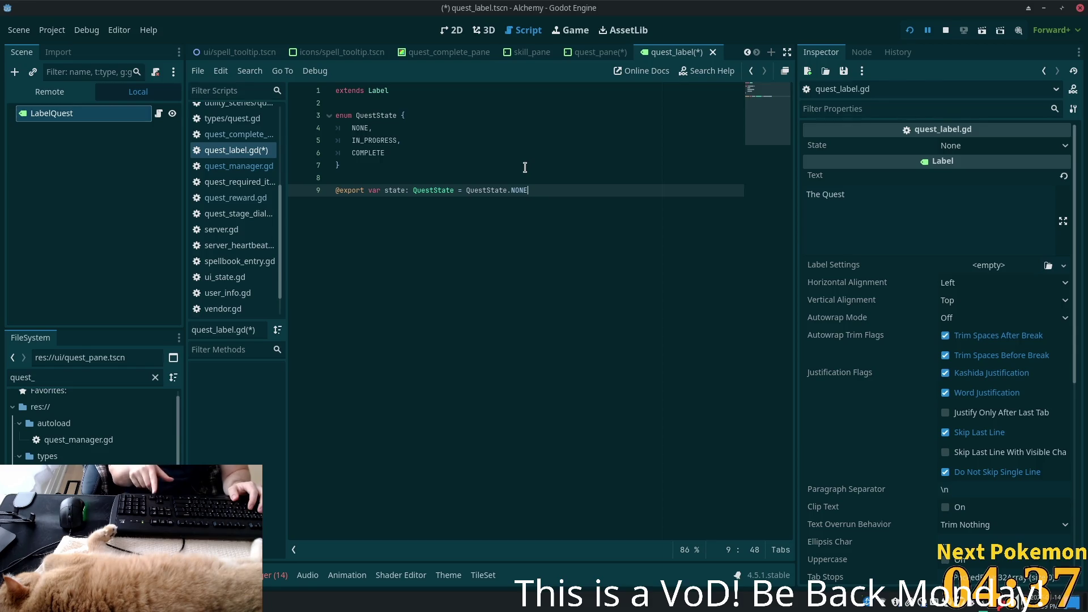
Step: Start an empty 'func _ready() -> void:' with an indented body line
key(Return)
key(Return)
text(func _s)
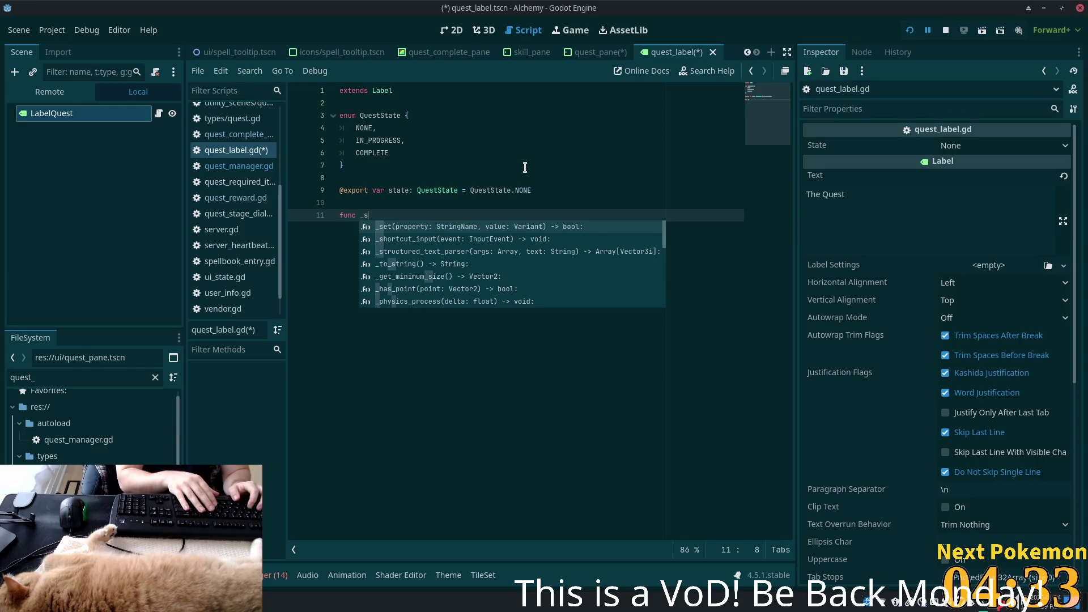
key(BackSpace)
text(r)
key(Return)
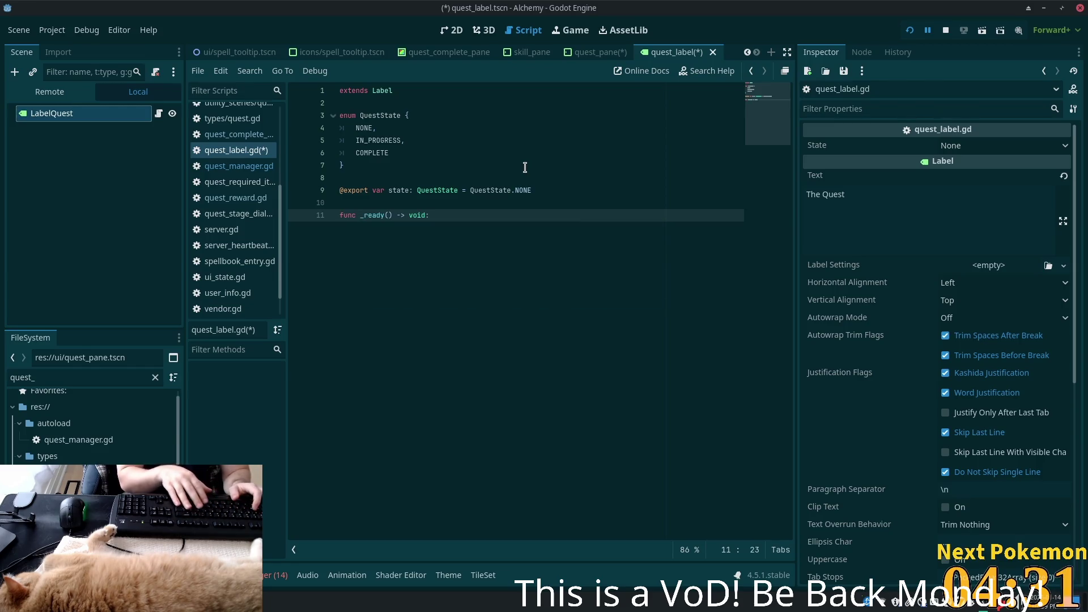
key(Return)
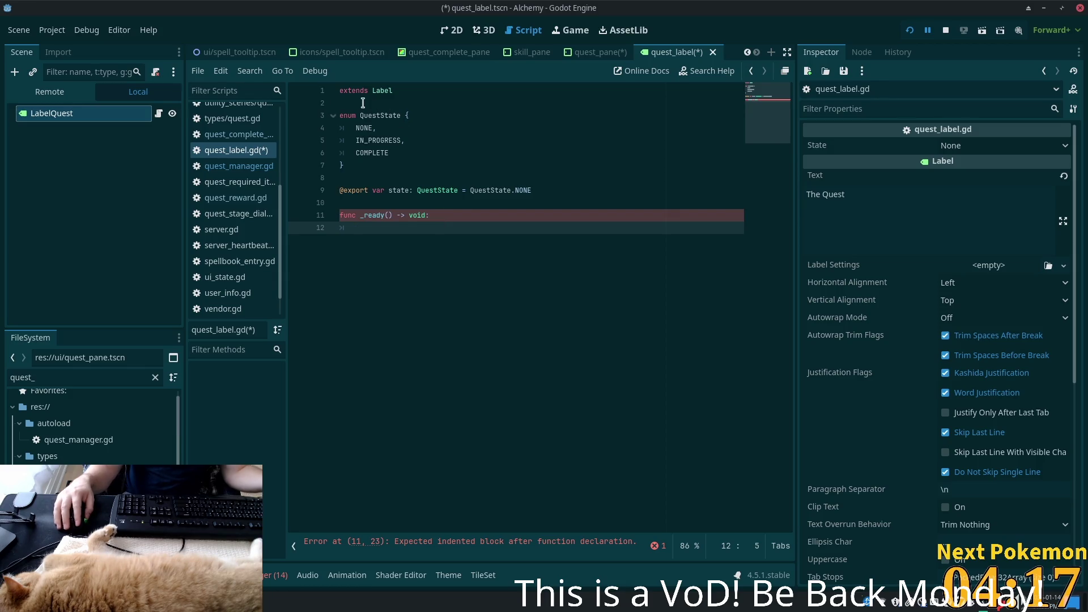
Step: Browse the game's friends and blocked lists and submit a player name to add
click(429, 102)
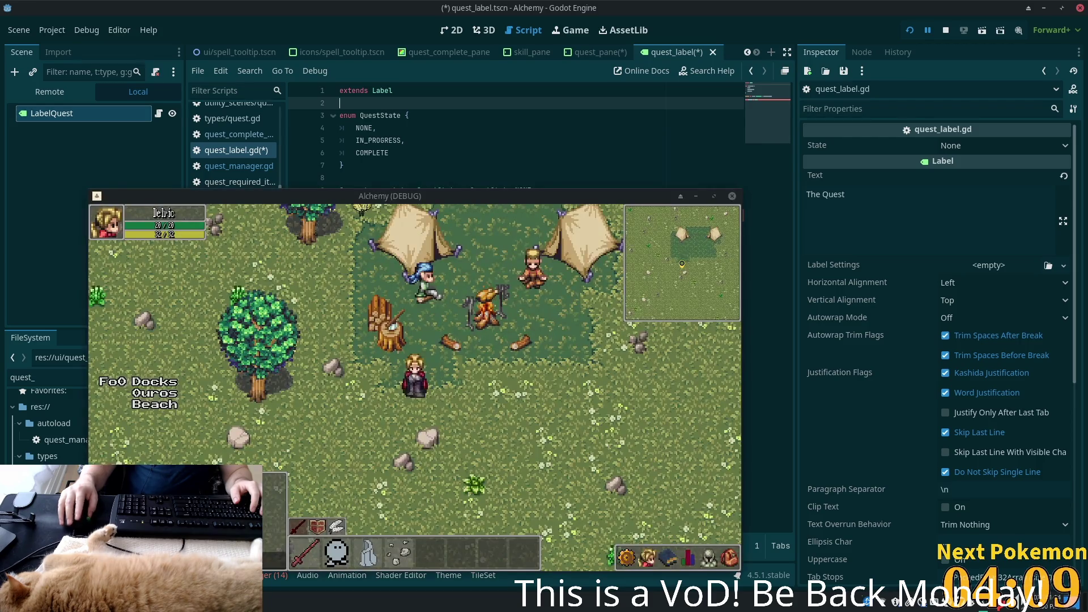
click(690, 558)
click(649, 558)
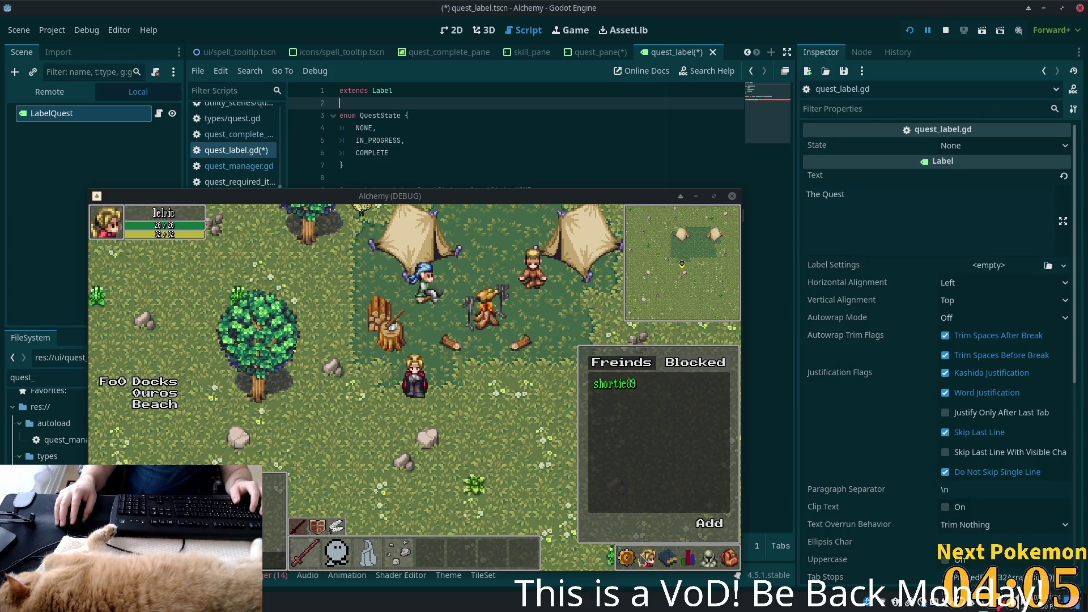
click(628, 558)
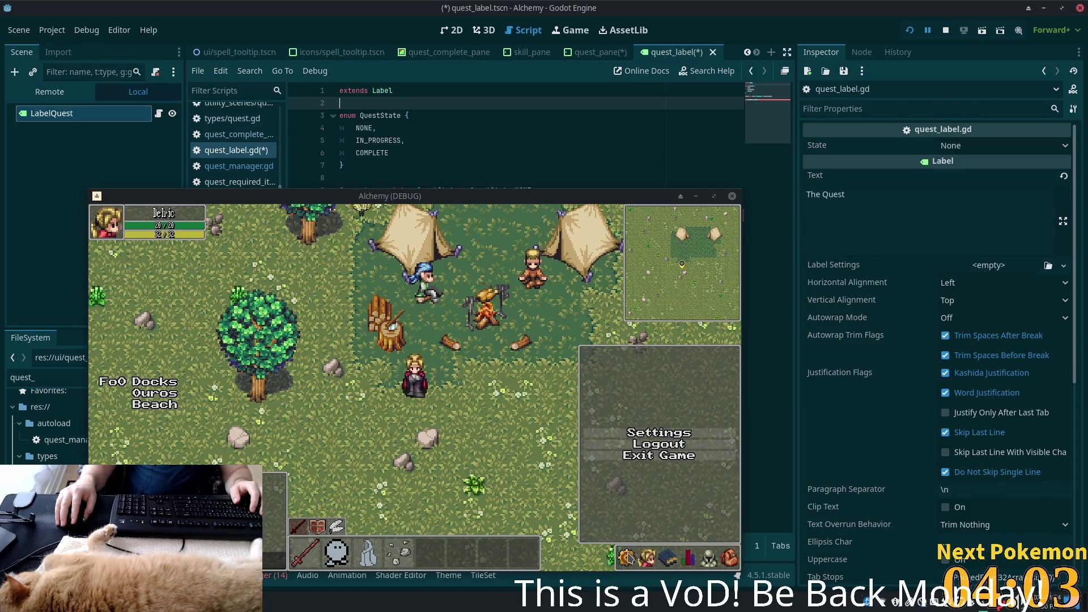
click(628, 557)
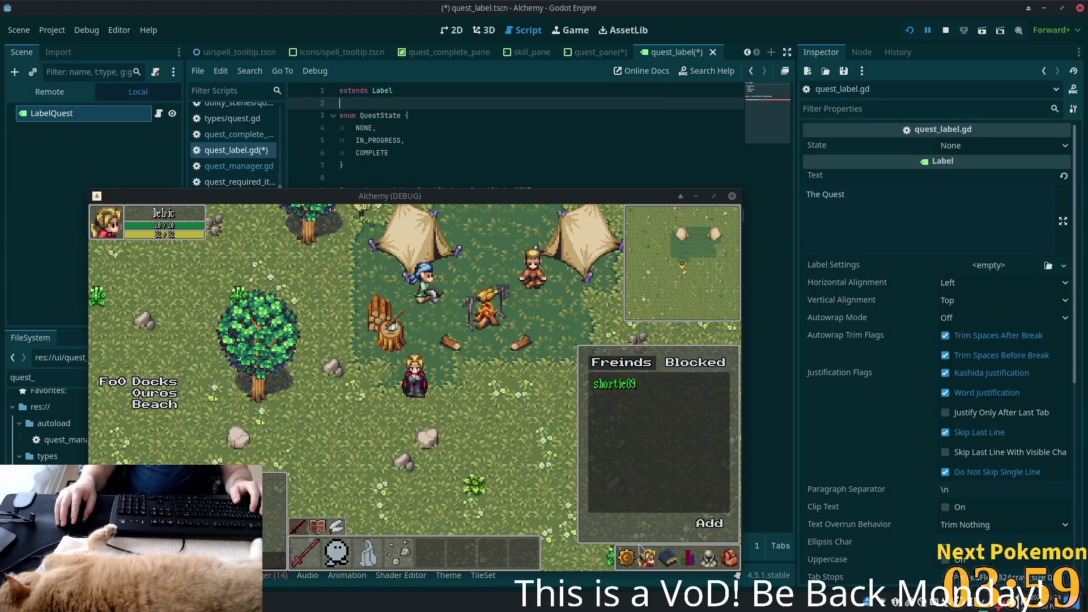
click(646, 366)
click(694, 363)
click(708, 524)
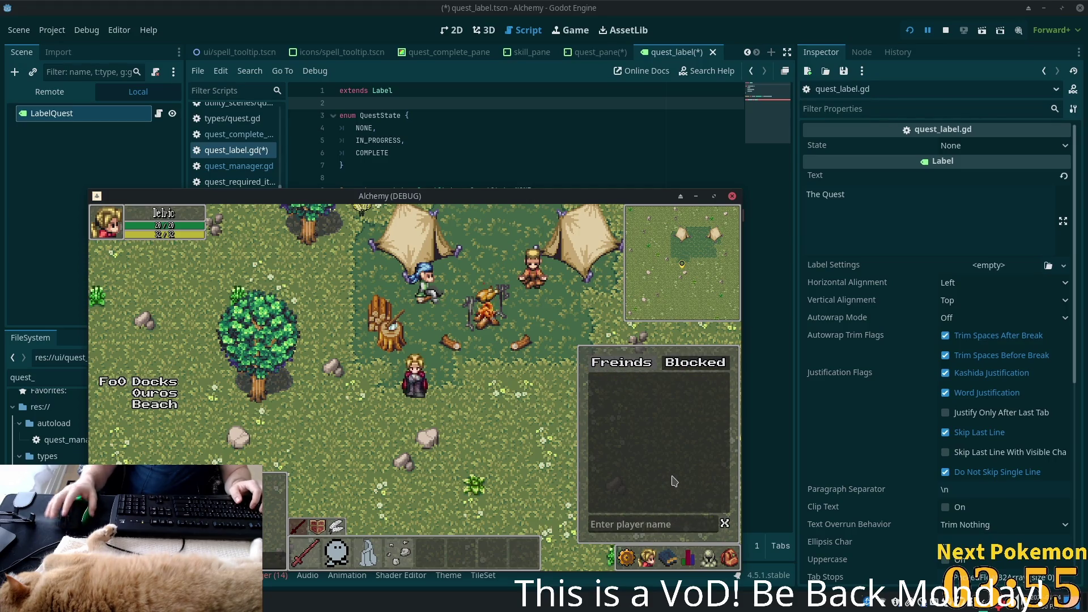
click(628, 520)
text(Delric)
key(Return)
key(Escape)
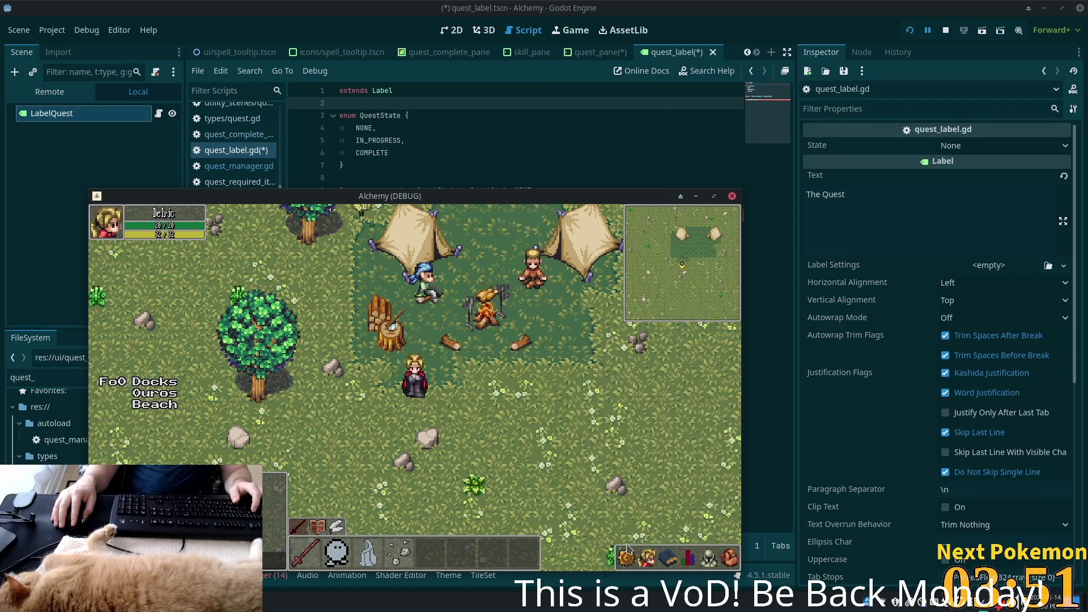
Step: Cycle through the settings, skills, inventory, equipment and friends panels (Delric2 listed)
click(626, 557)
click(666, 558)
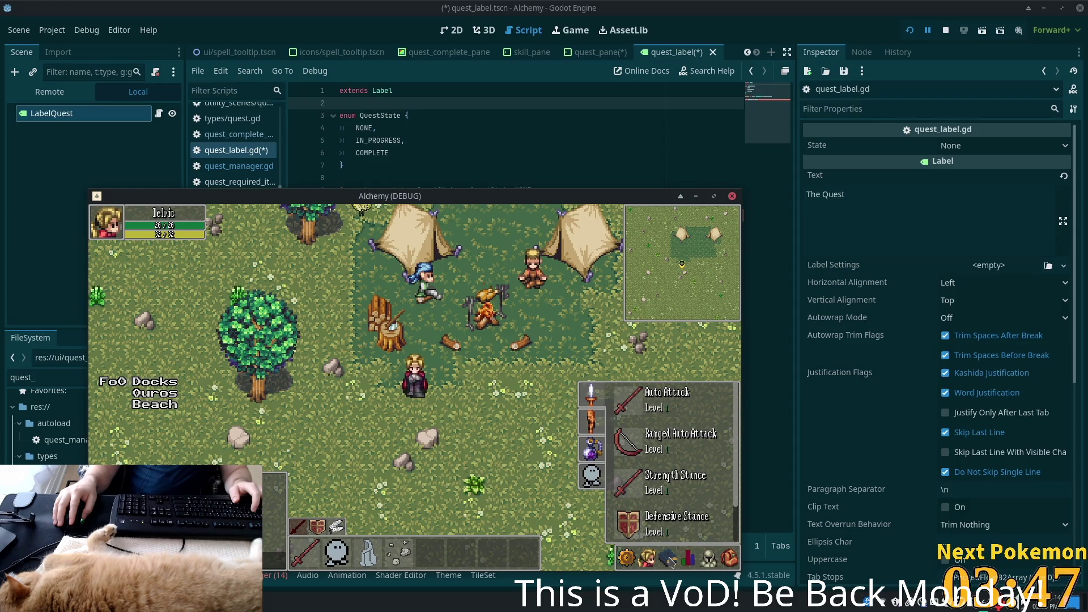
click(709, 560)
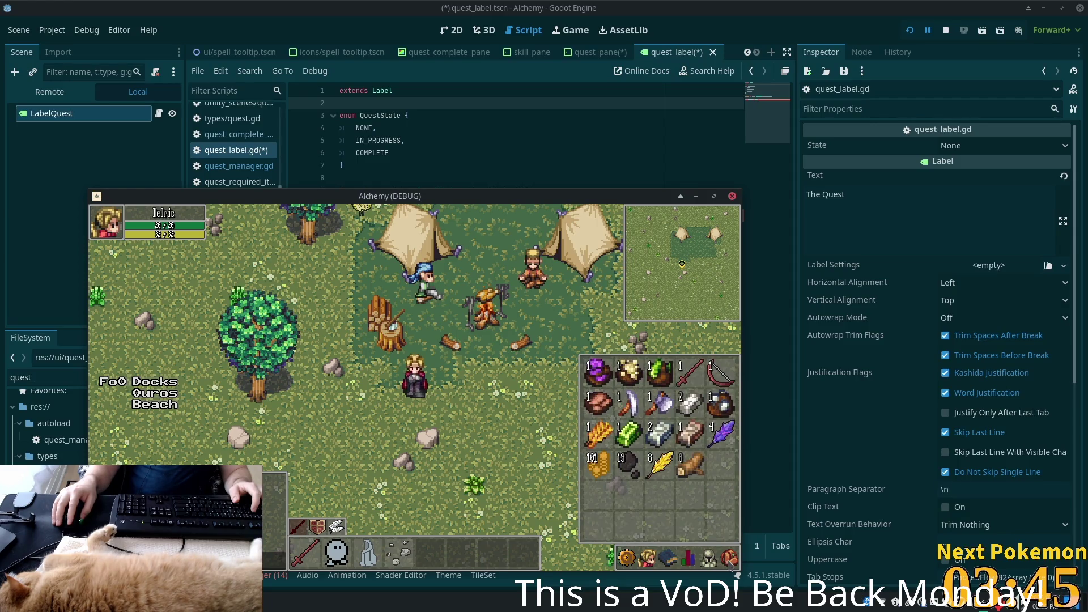
click(709, 560)
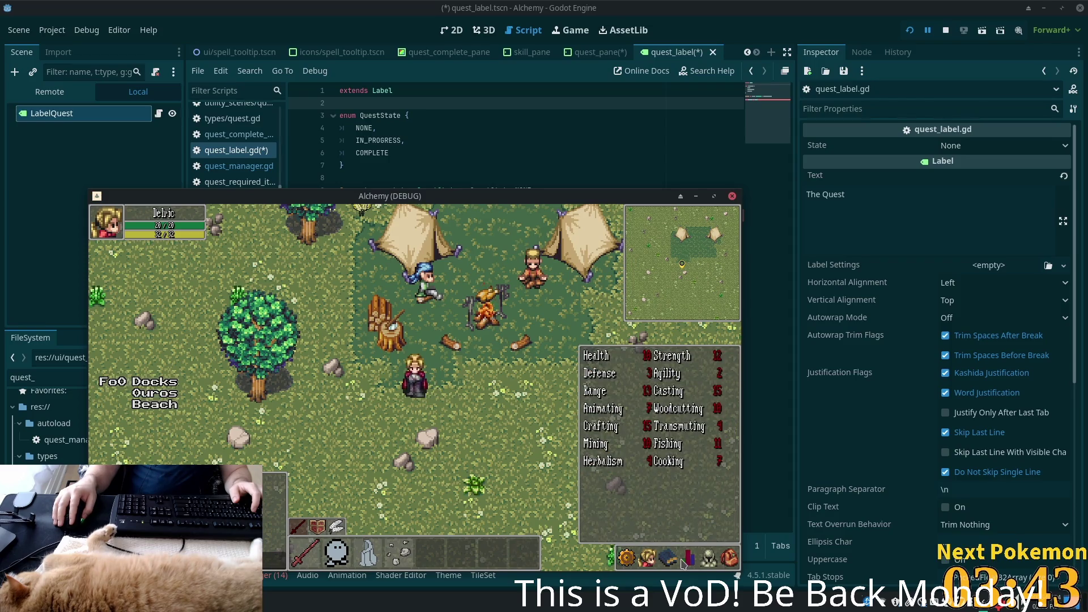
click(663, 557)
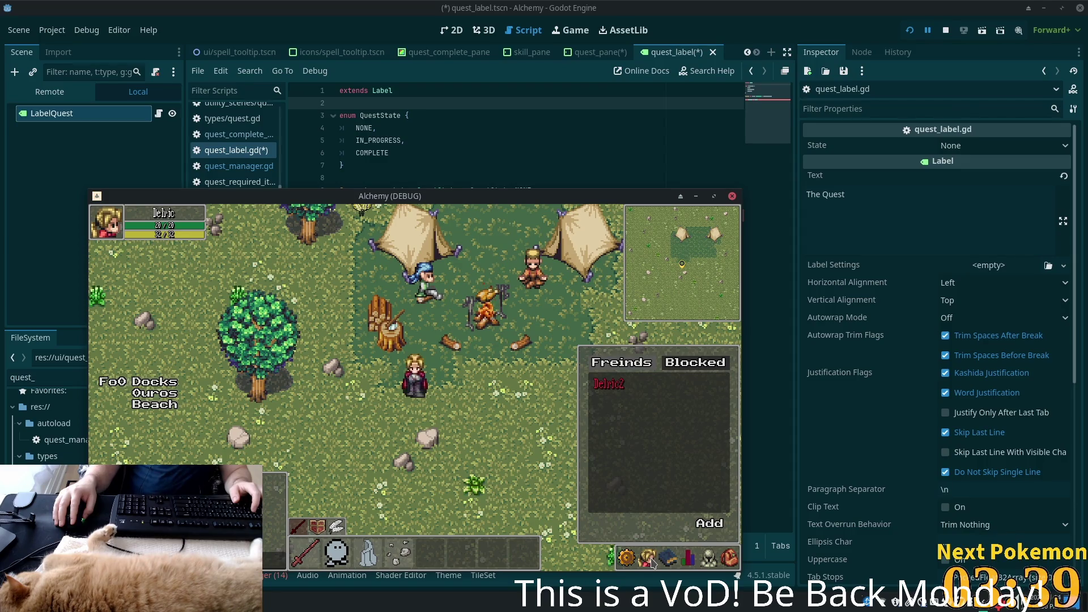
click(631, 562)
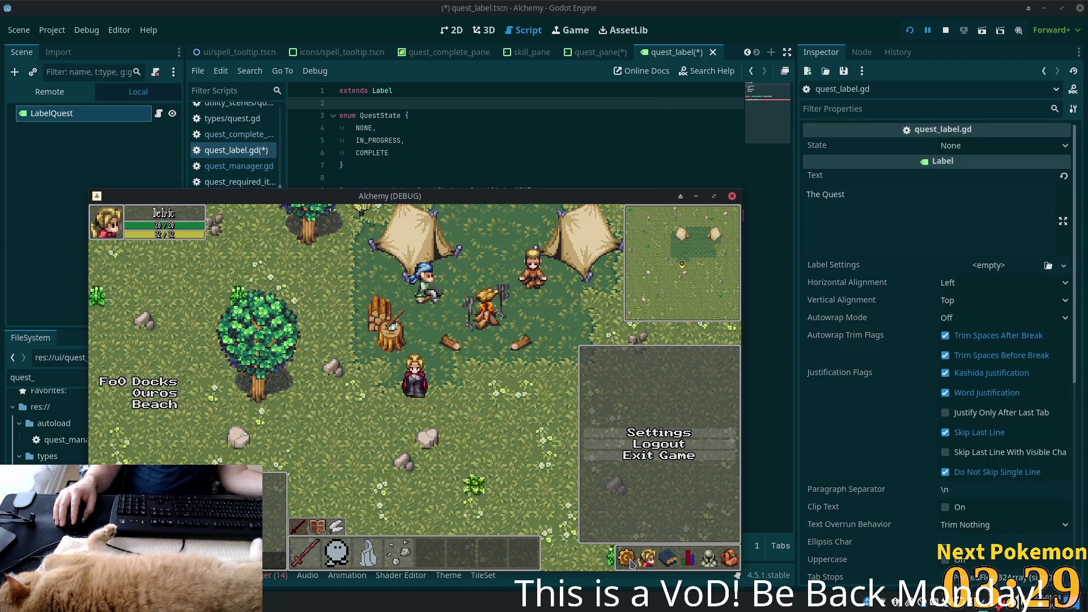
click(630, 562)
click(669, 558)
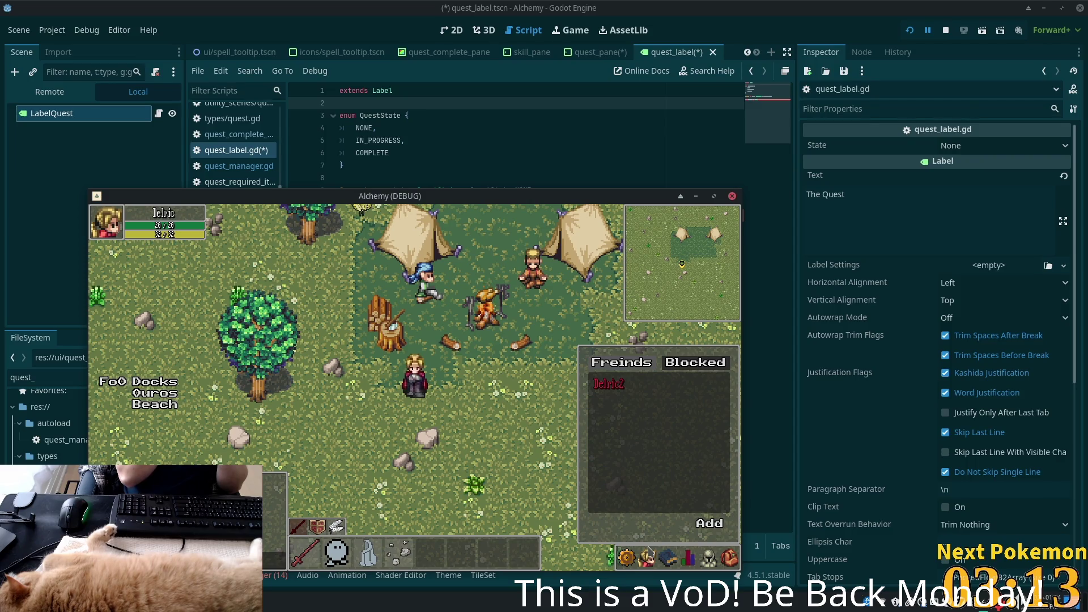
Step: Revisit the friends and blocked tabs, character stats and inventory, then close them
click(649, 554)
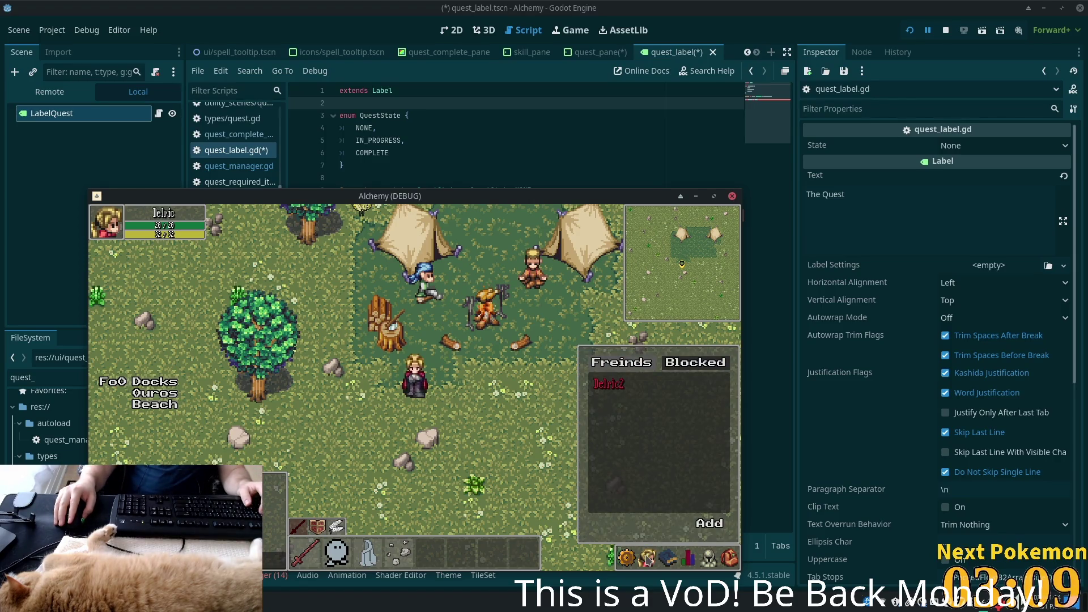
click(622, 362)
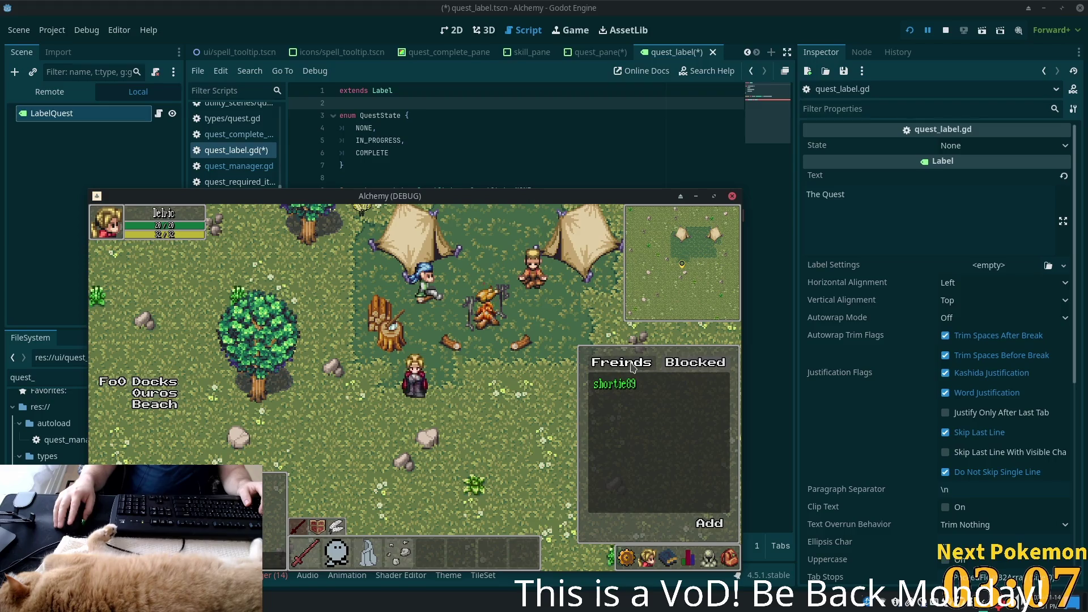
click(695, 362)
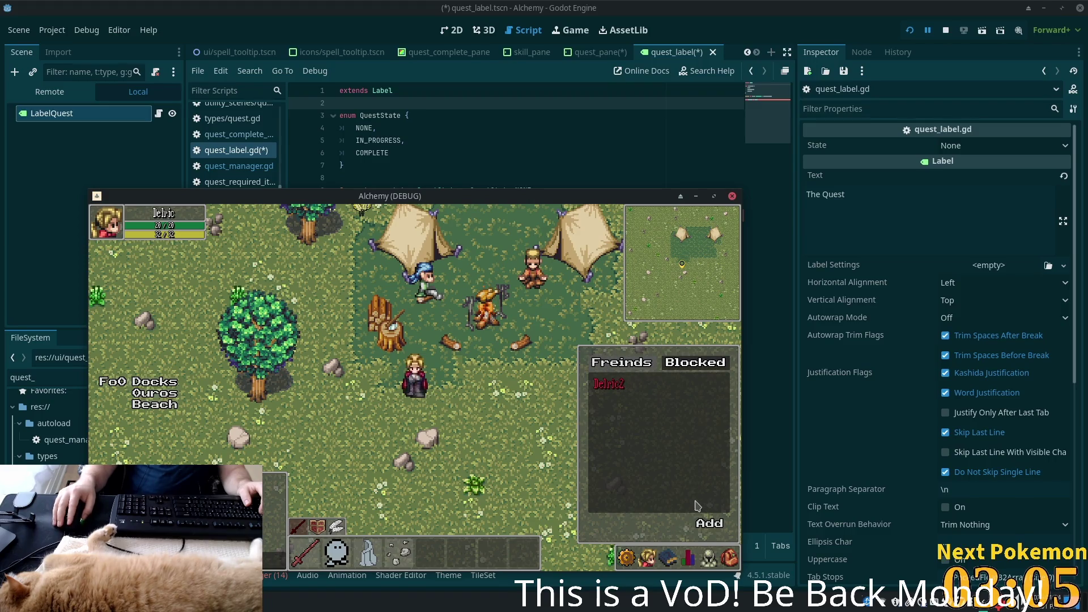
click(690, 559)
click(728, 558)
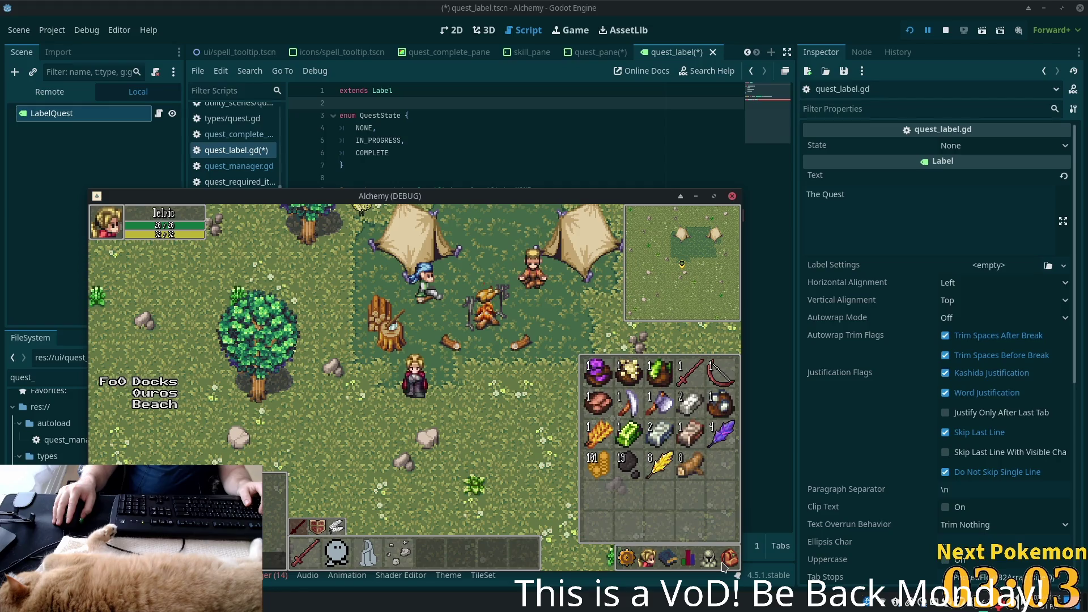
click(731, 560)
click(731, 560)
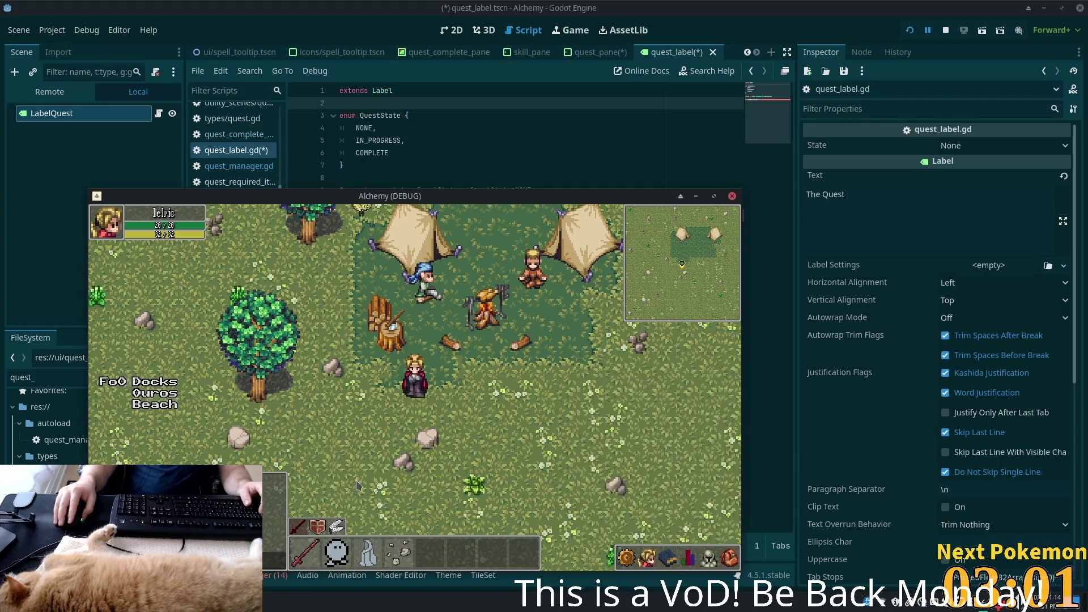
Step: Walk the character across the map toward the tents, then stop the debug game with F8
key(Right)
key(Escape)
key(Left)
key(Down)
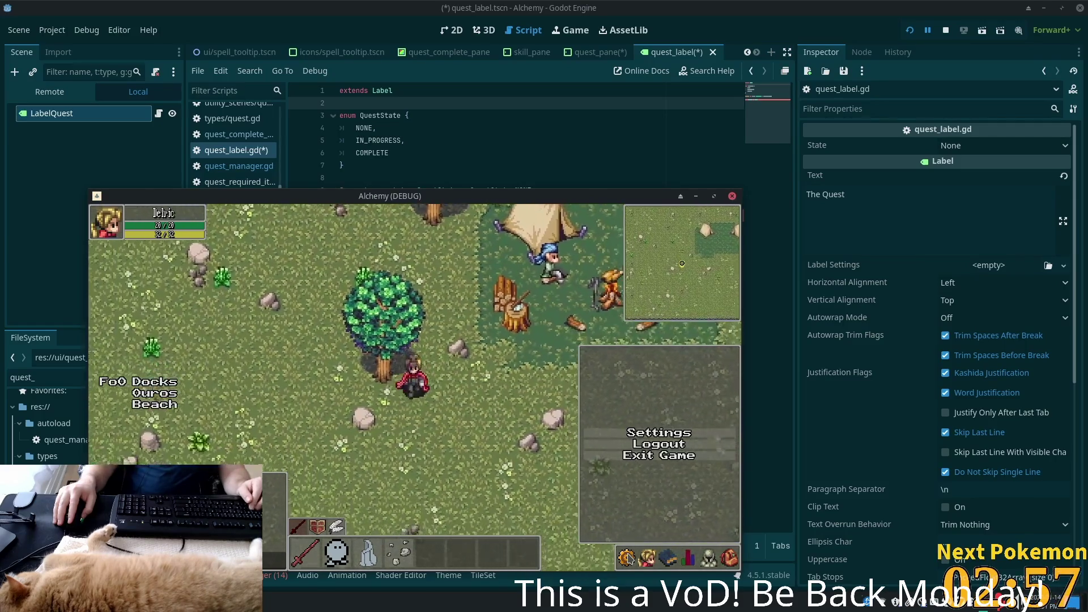
key(Up)
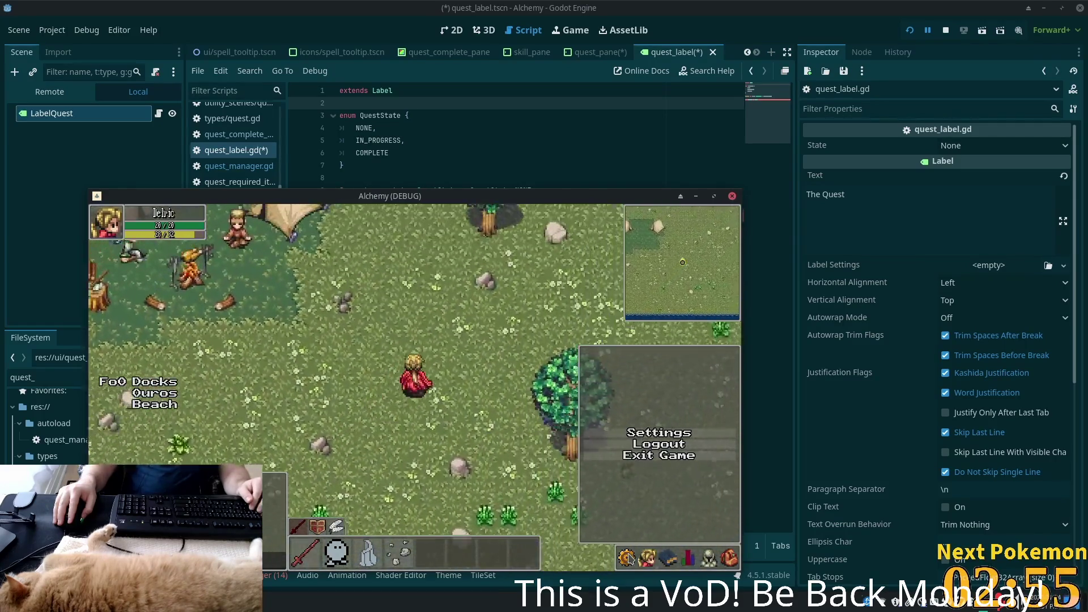
key(Right)
key(Up)
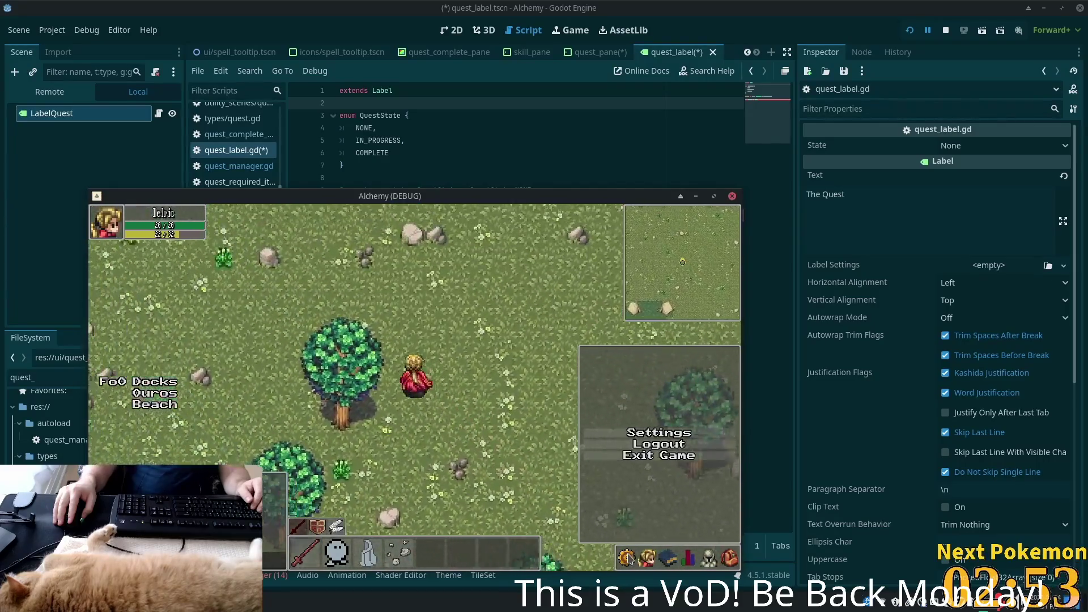
key(Left)
key(Right)
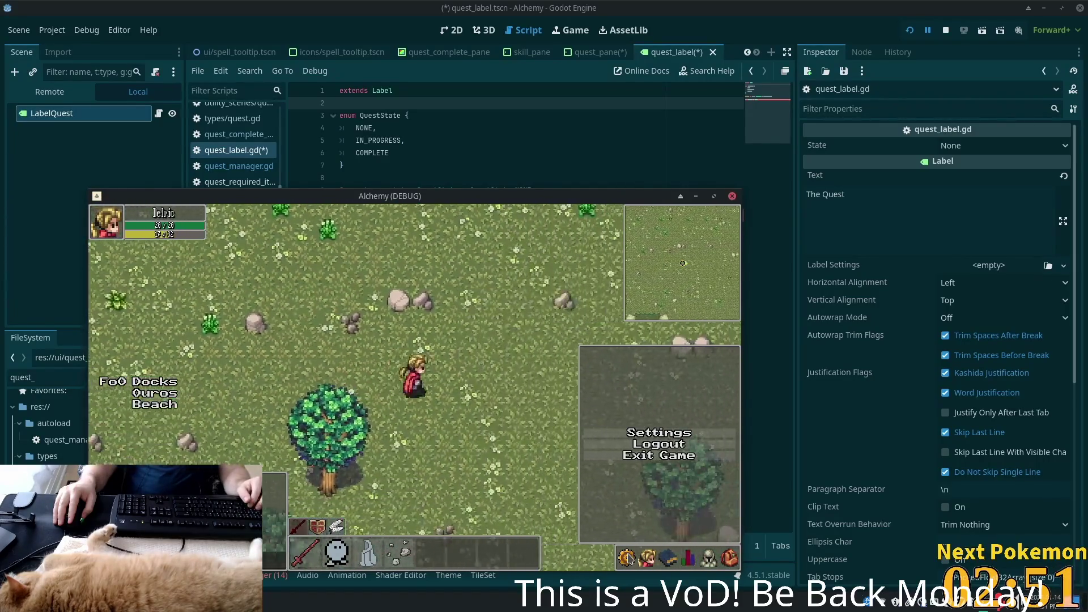
key(Up)
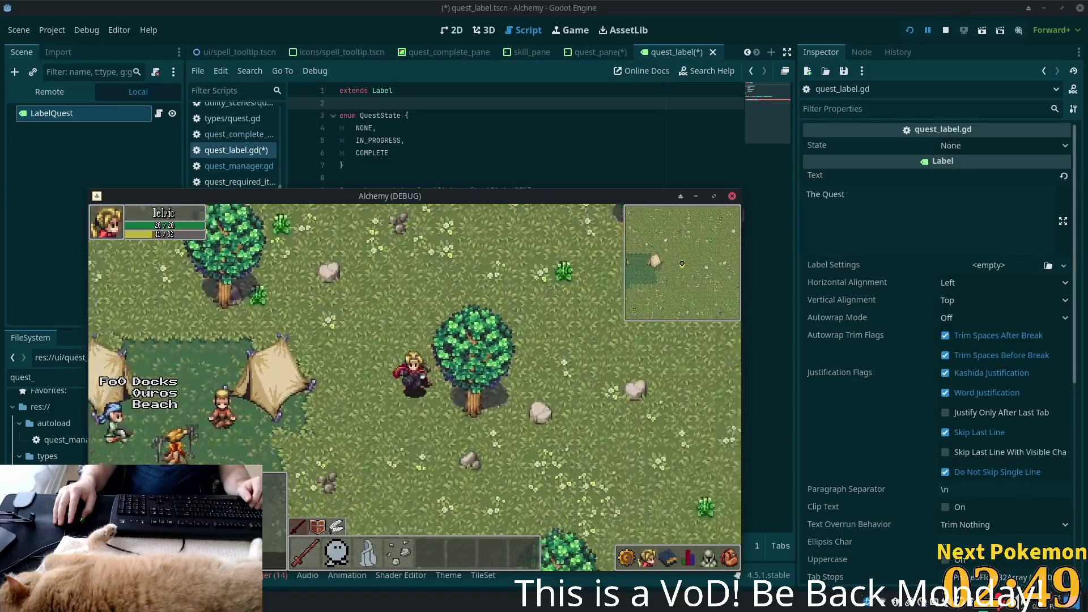
key(F8)
text(A)
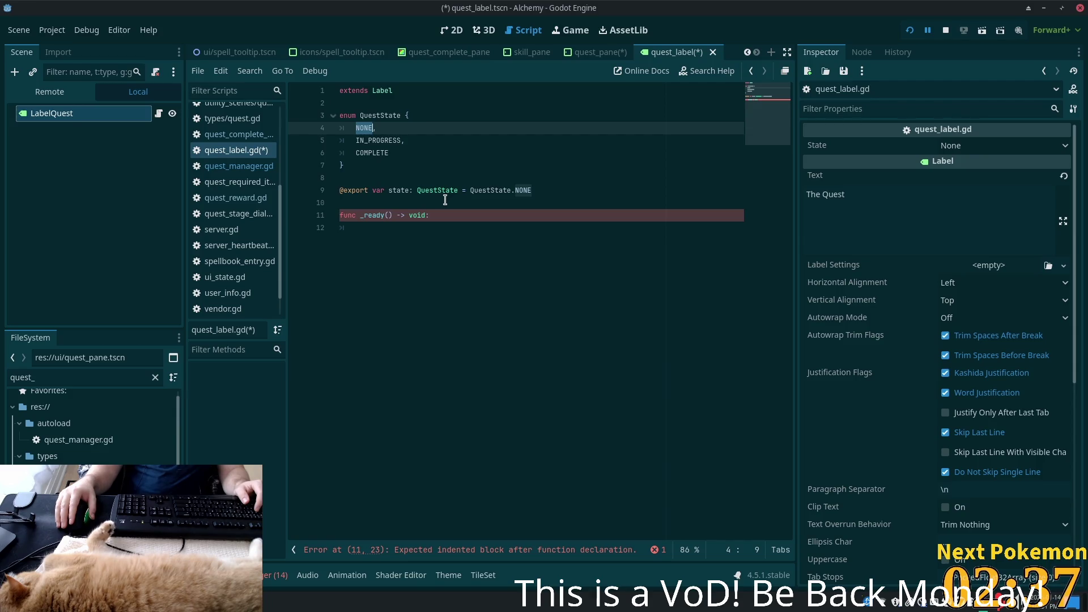
click(415, 119)
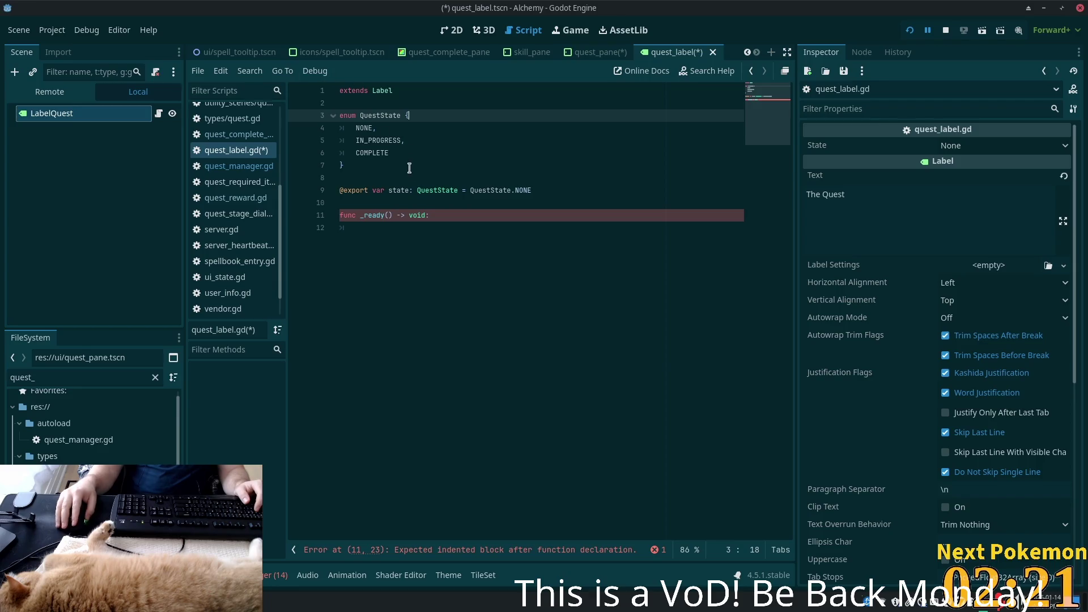
click(404, 128)
click(412, 205)
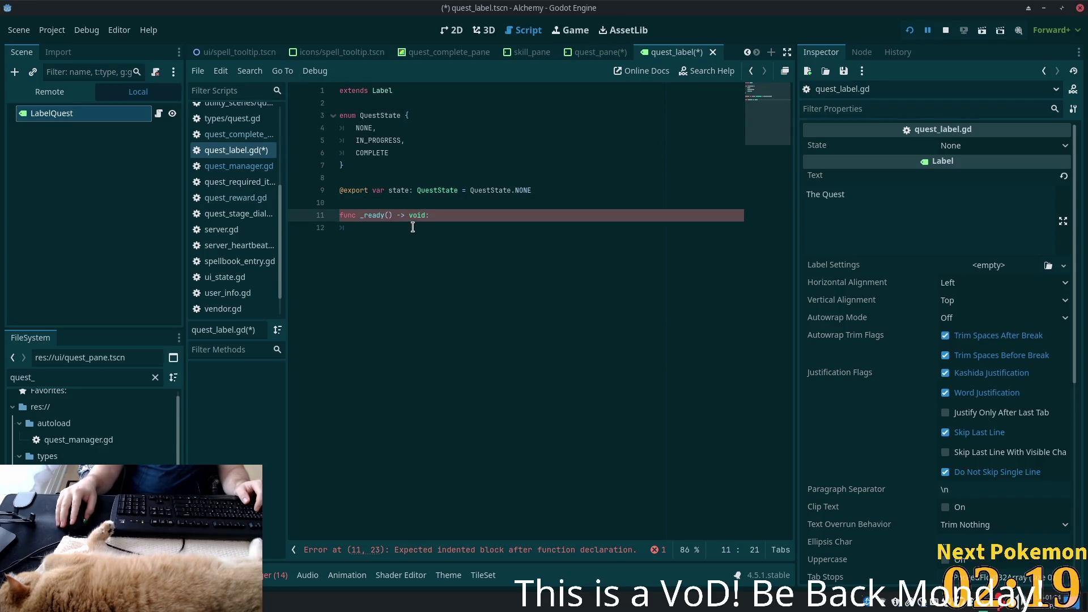
click(415, 224)
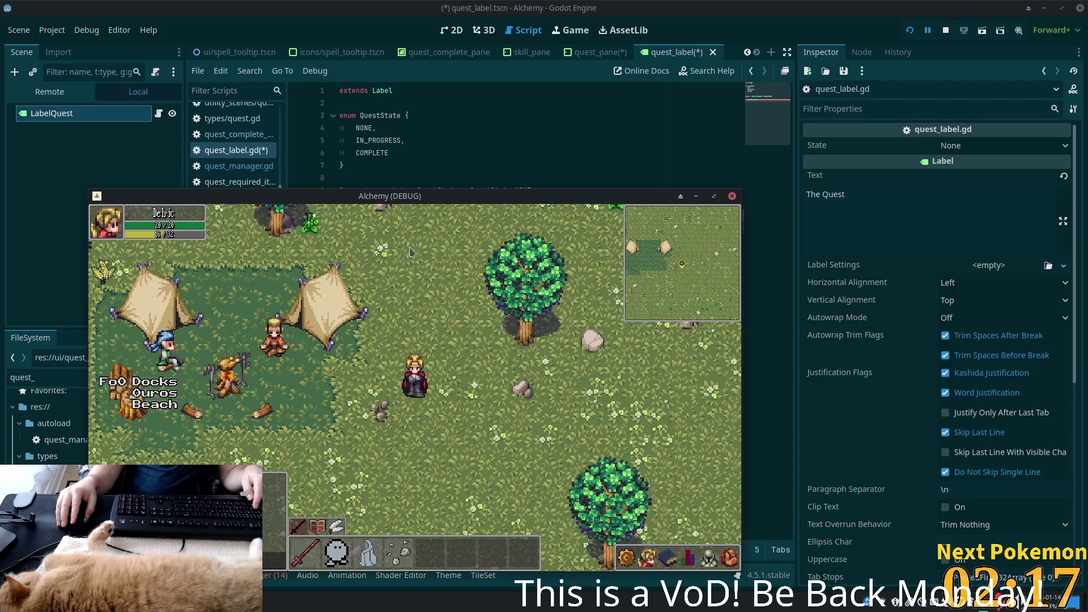
click(689, 561)
click(650, 565)
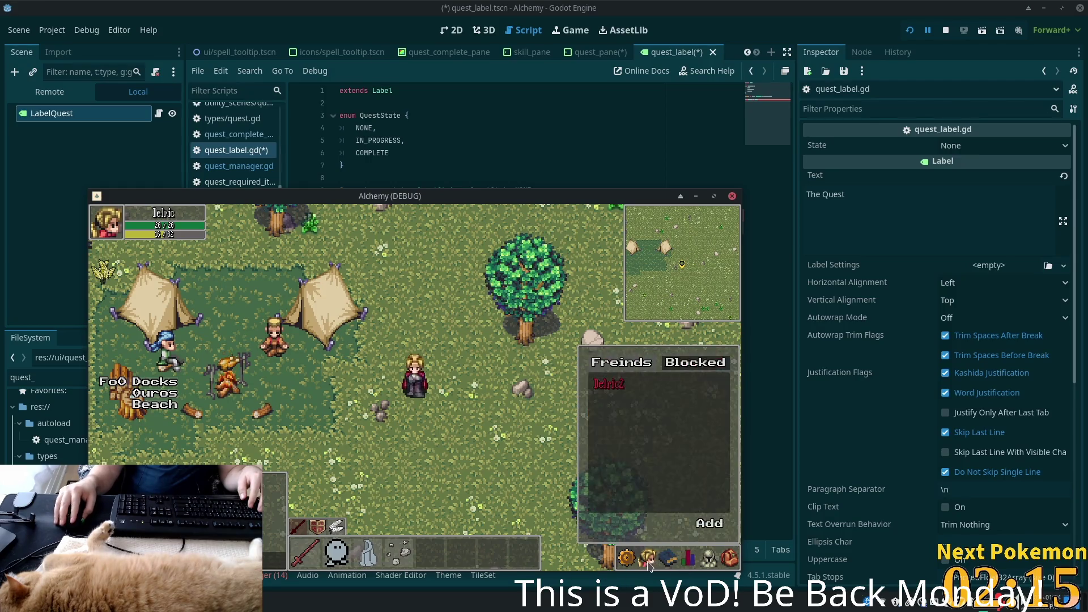
click(627, 558)
click(648, 558)
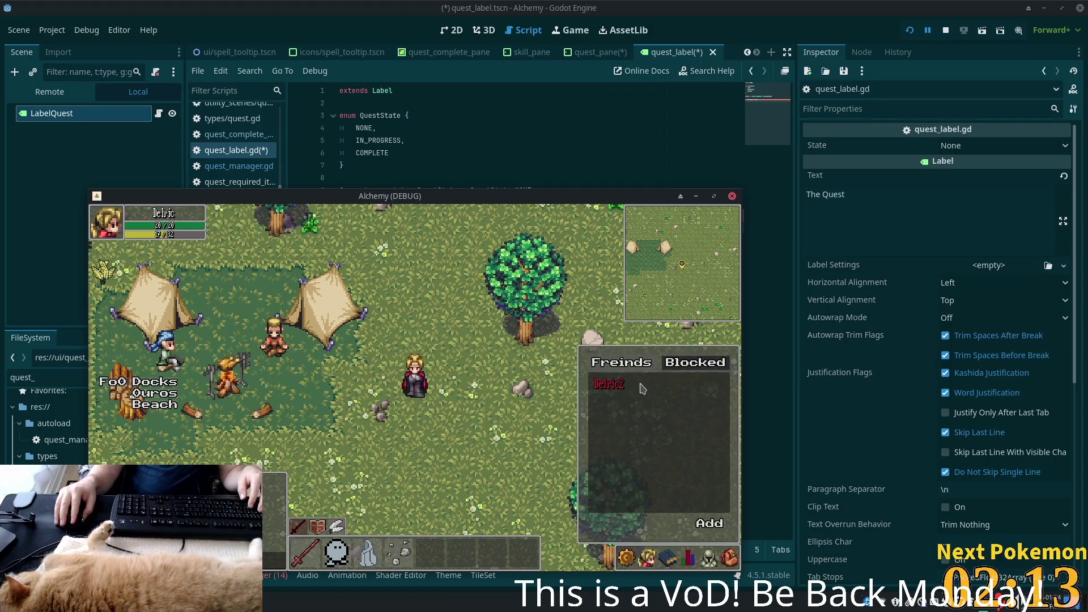
click(624, 364)
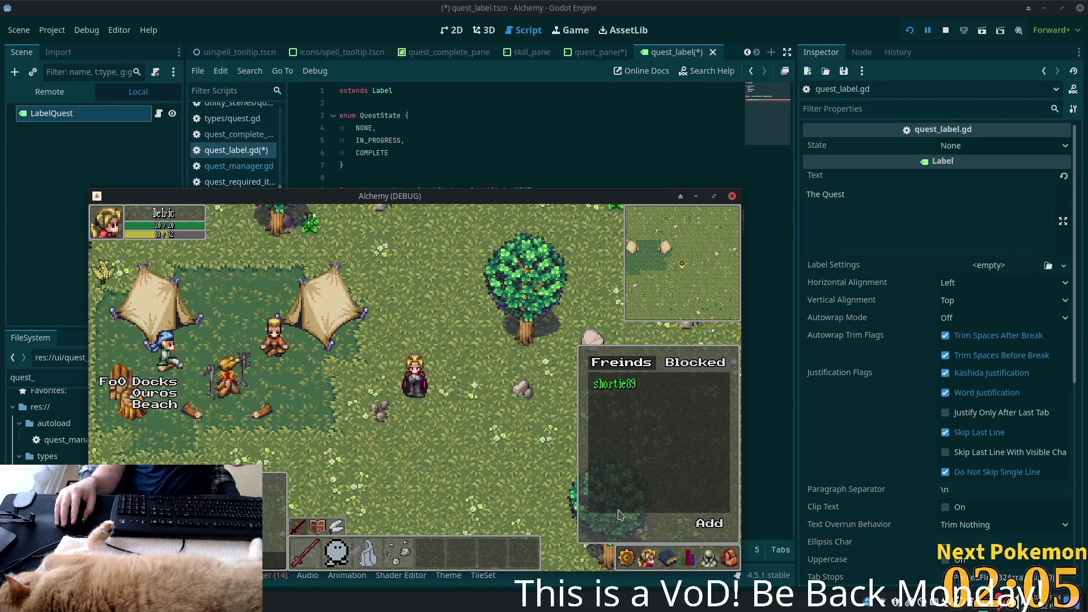
click(569, 520)
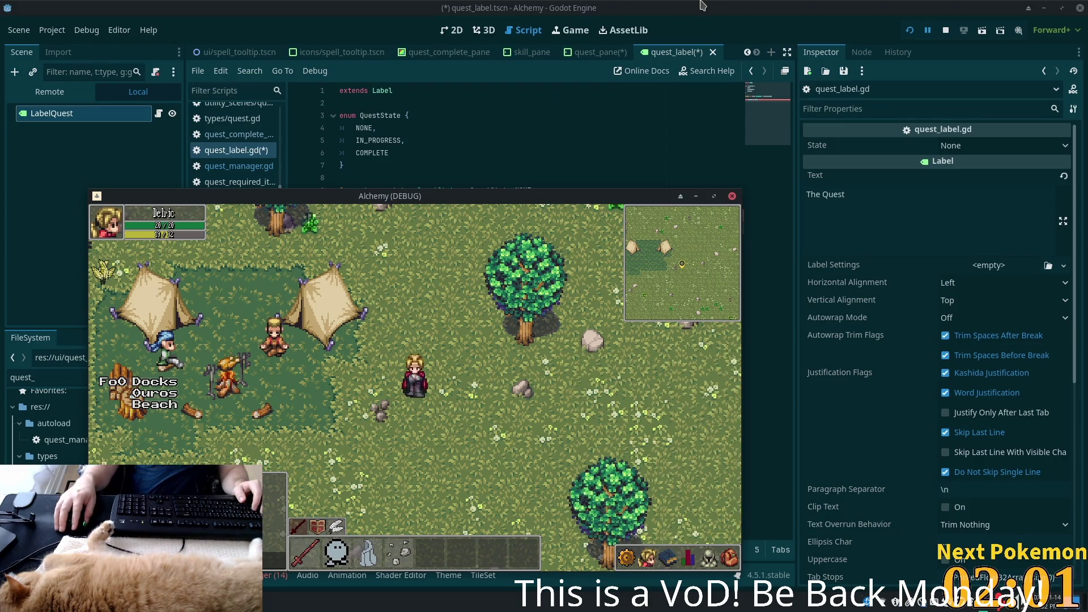
key(F8)
click(450, 30)
Step: Inspect LabelQuest in the quest_pane scene with its Theme Overrides expanded
click(85, 114)
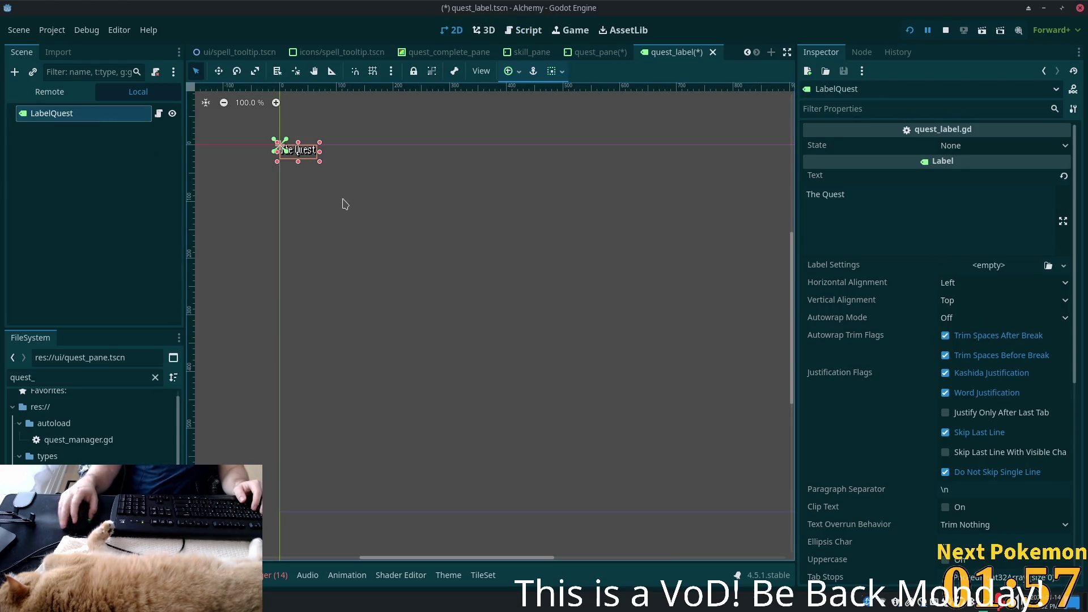
scroll(335, 181, up, 4)
click(595, 52)
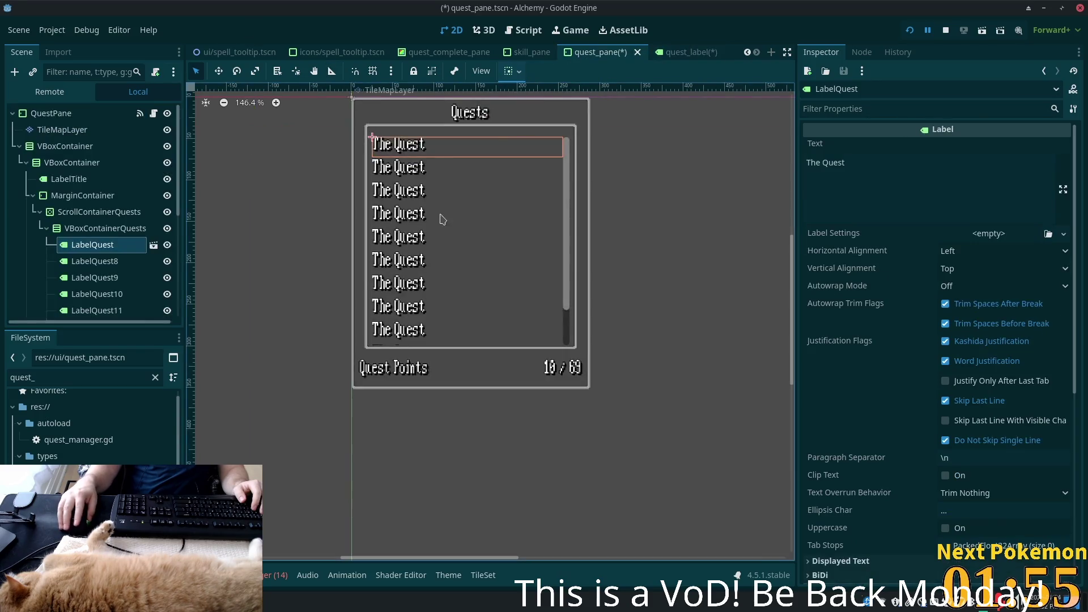
scroll(435, 165, up, 2)
scroll(820, 341, down, 5)
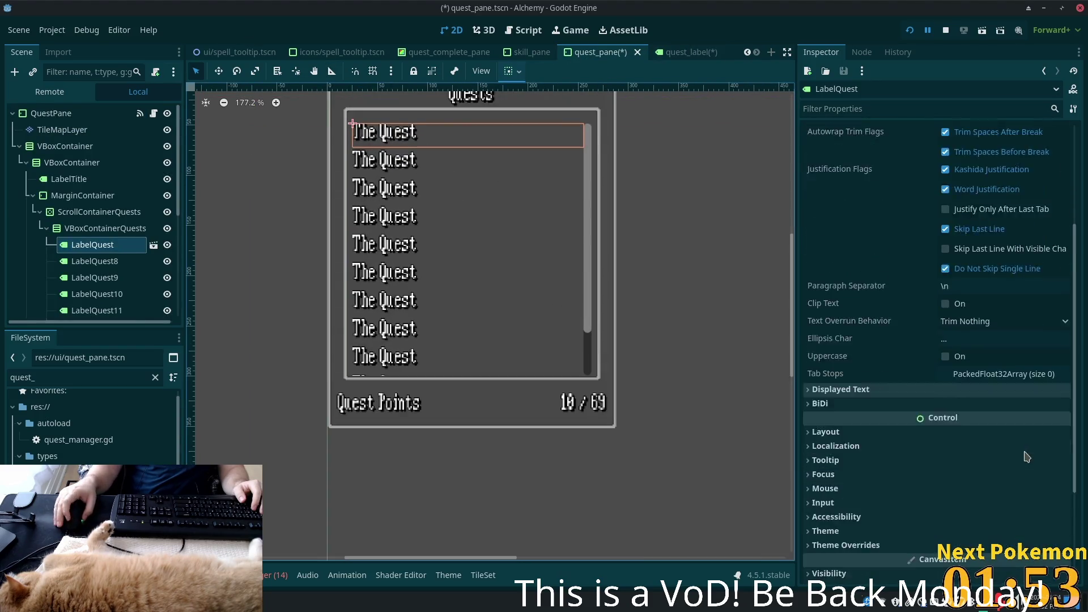
scroll(842, 374, down, 4)
click(865, 399)
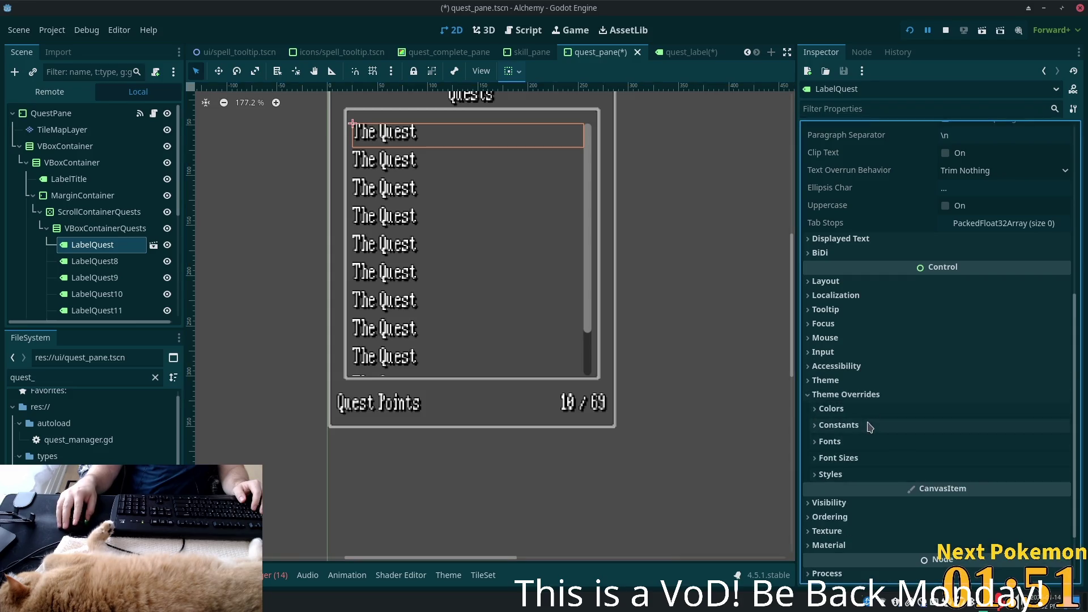
Step: Give LabelQuest a grey 9a9a9a Font Color override and check it as a Color expression
click(853, 410)
click(991, 429)
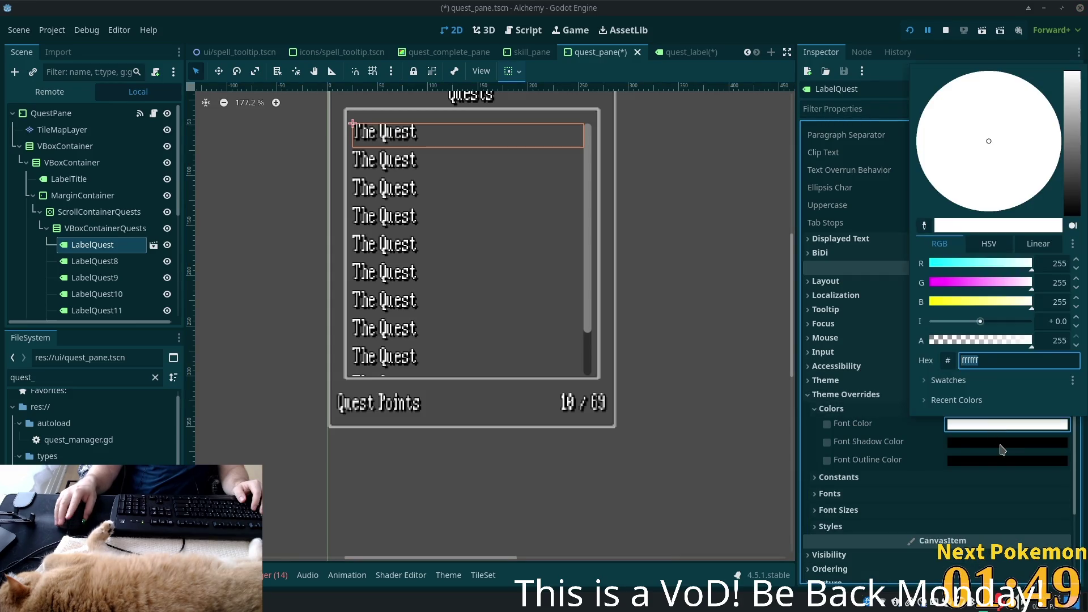
drag(1072, 85, 1072, 134)
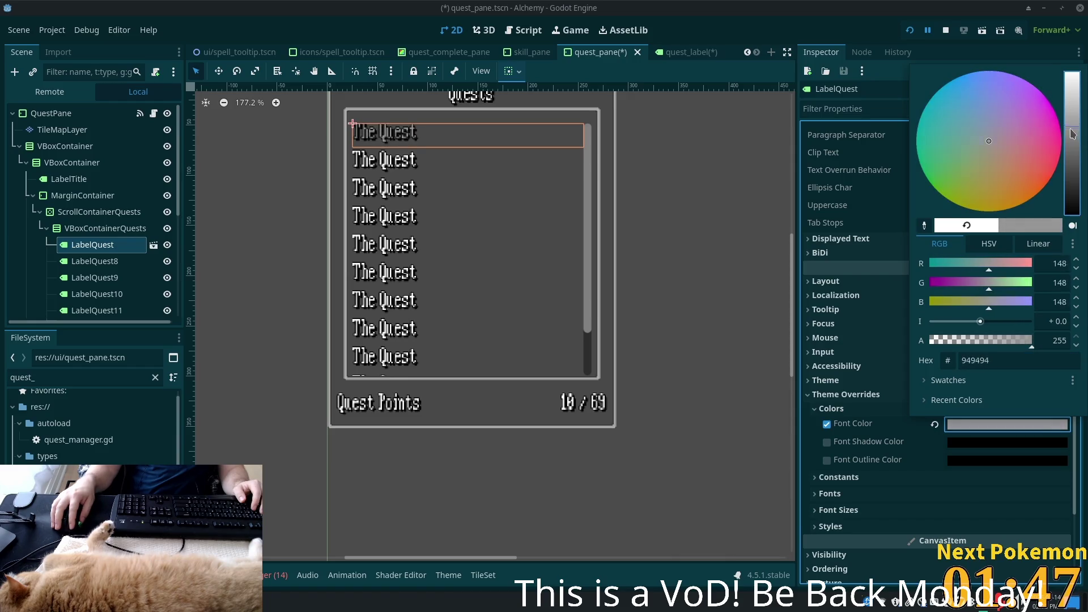
drag(1072, 134, 1069, 129)
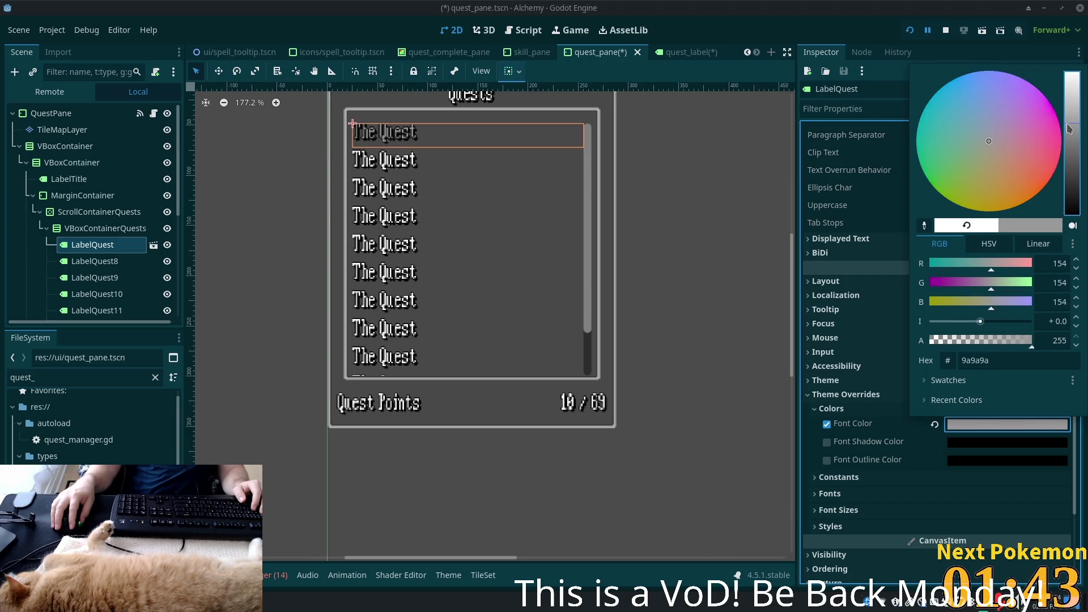
scroll(661, 180, up, 5)
scroll(660, 180, down, 4)
mouse_move(661, 181)
mouse_down()
mouse_move(704, 336)
mouse_move(475, 276)
mouse_up()
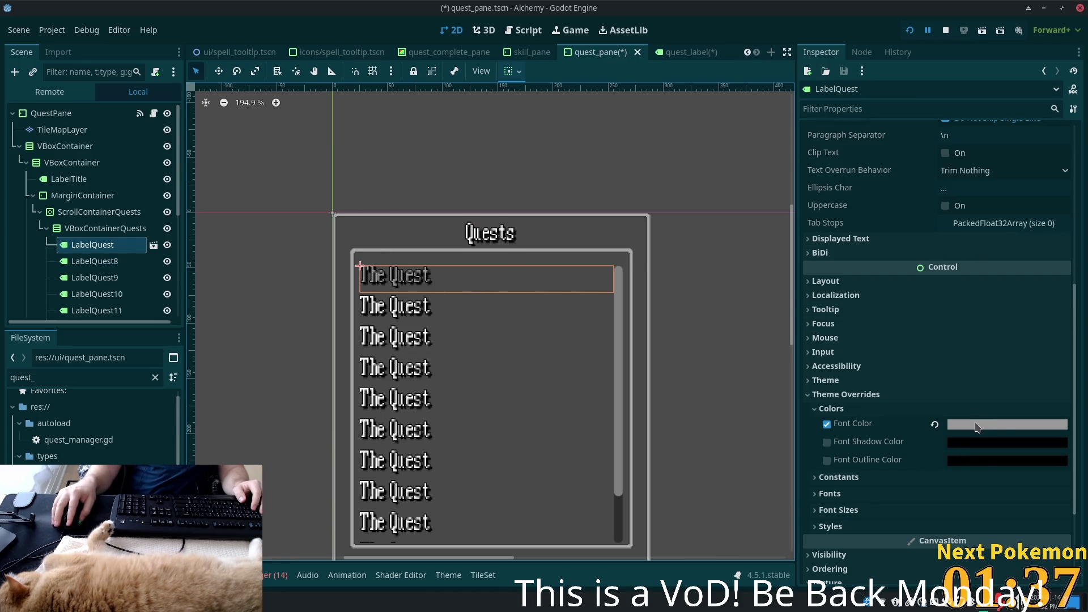
mouse_move(1008, 424)
click(976, 427)
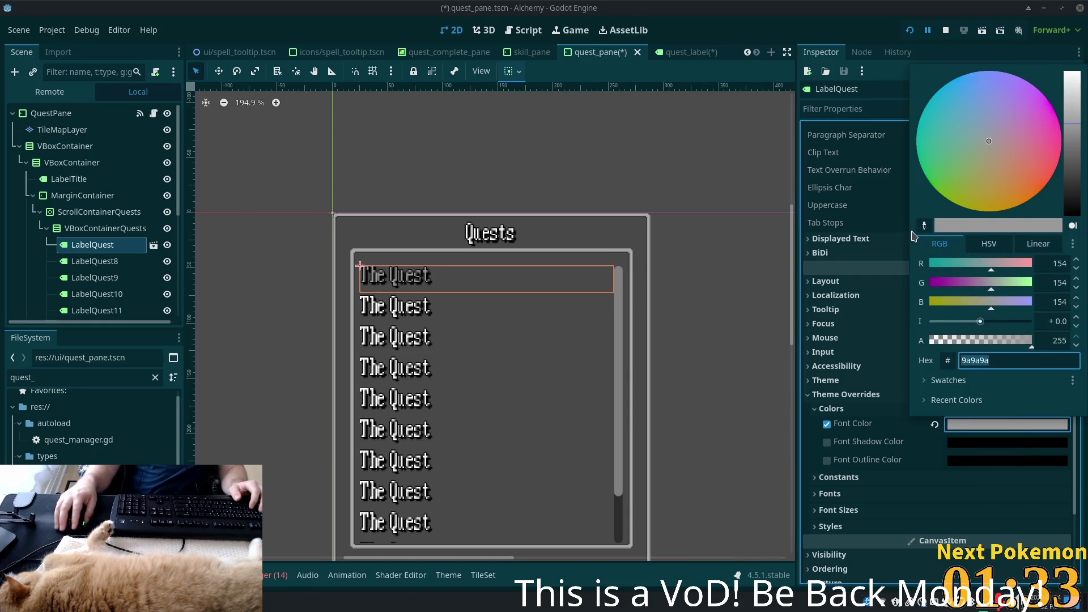
click(949, 361)
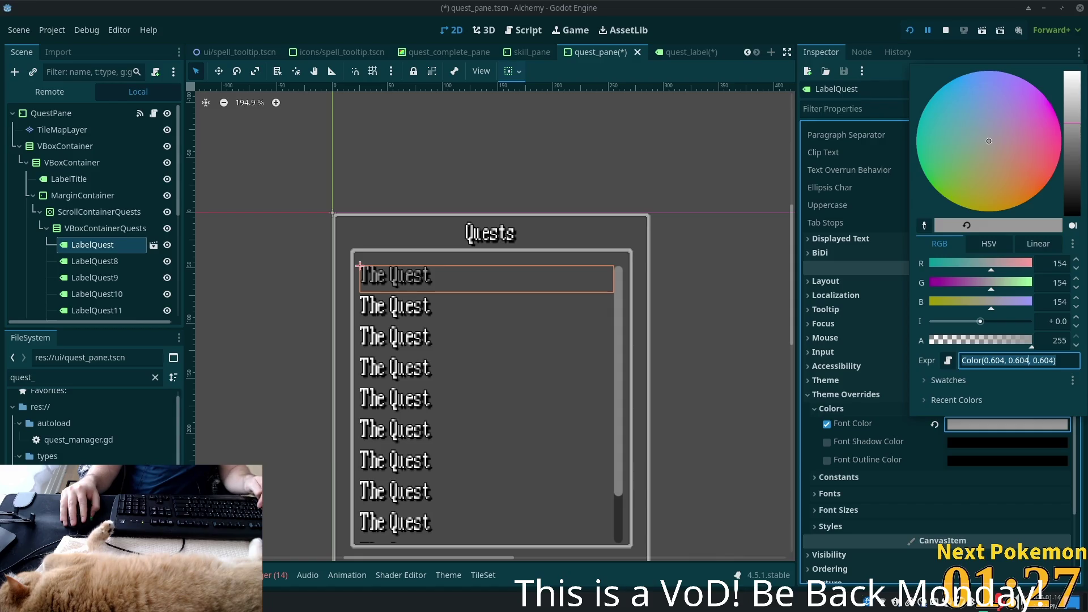
Step: Save the quest_label scene and bring up its quest_label.gd script
click(683, 52)
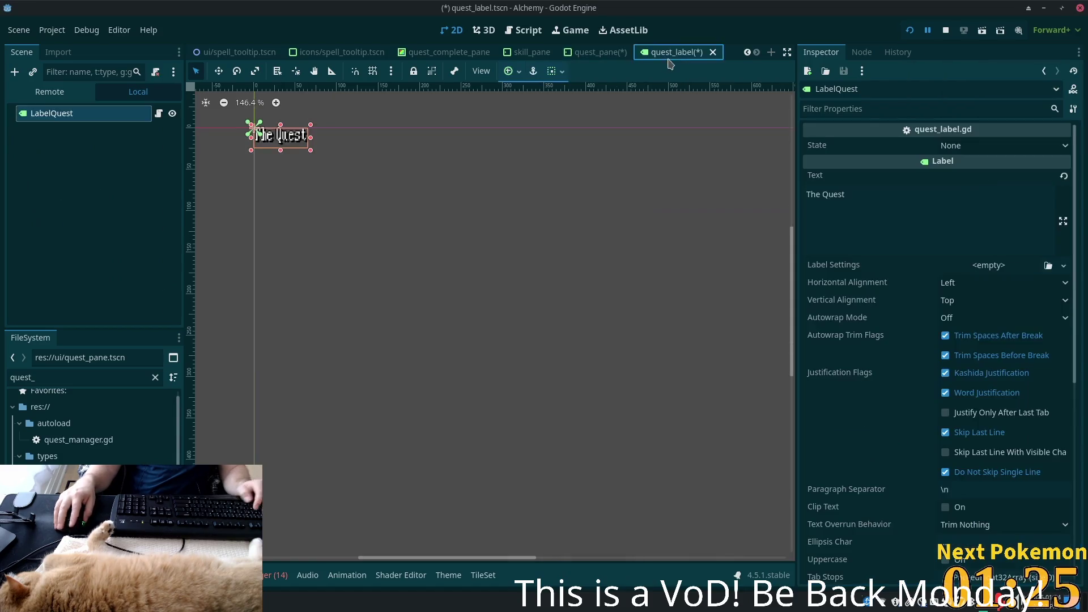
key(ctrl+s)
click(158, 114)
click(569, 280)
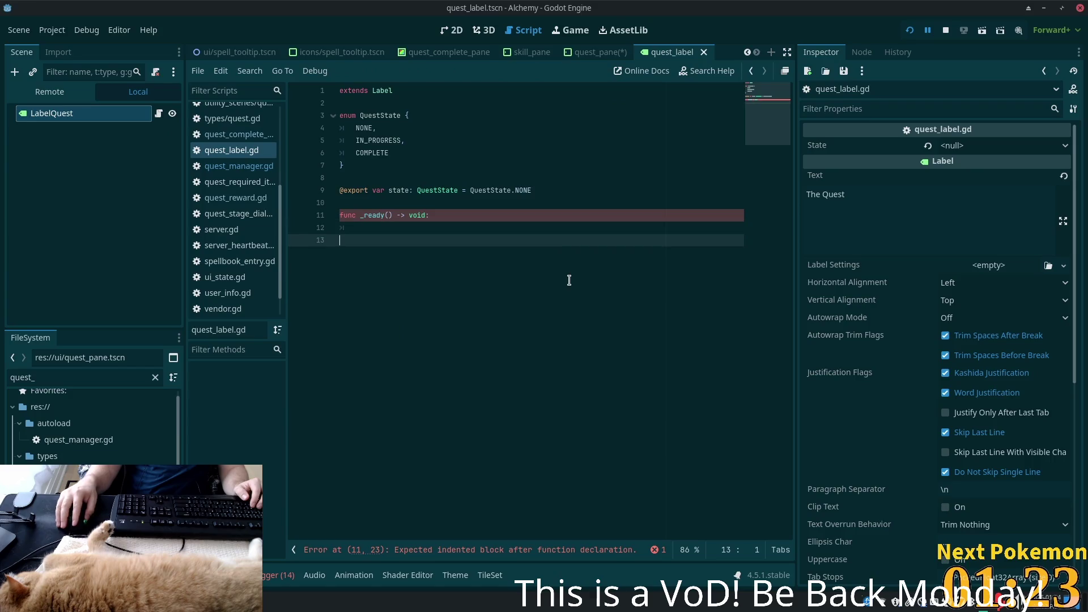
key(alt+Tab)
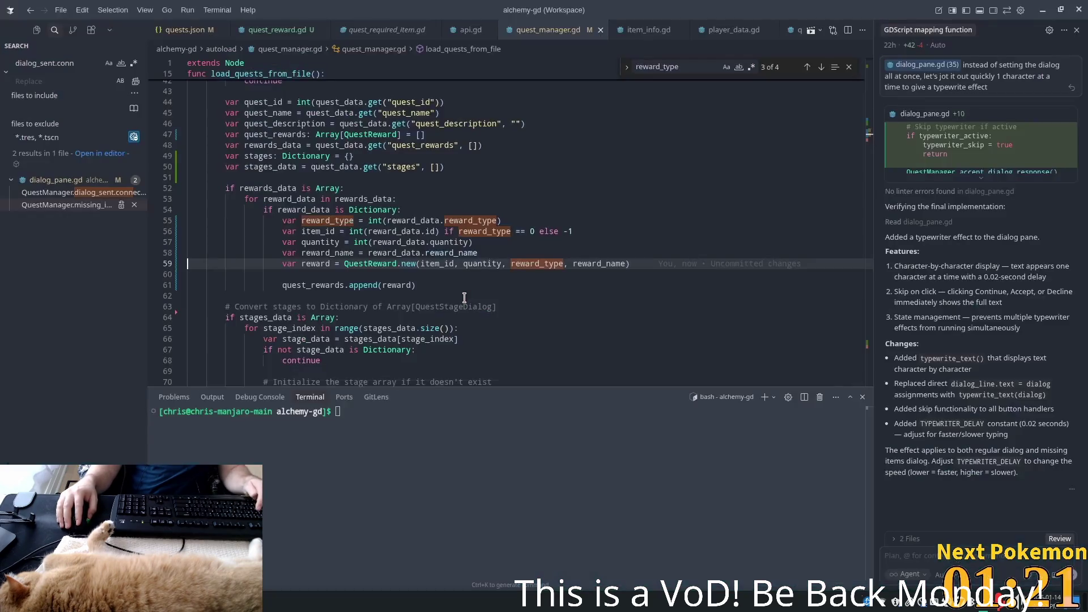
Step: Search Cursor's Quick Open for project files matching 'quest_lab'
key(ctrl+p)
text(quest_lab)
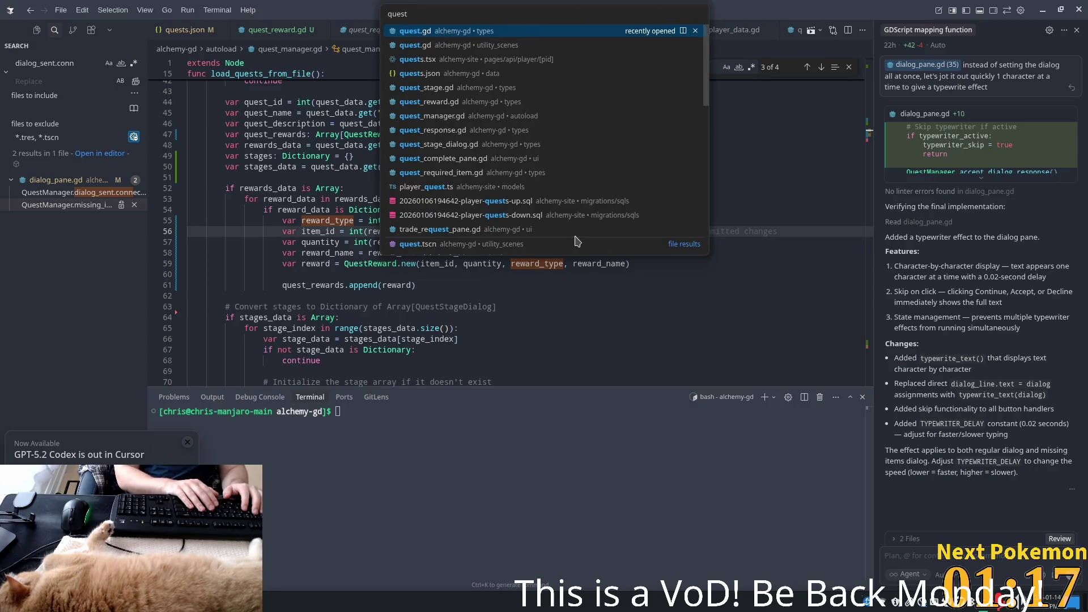
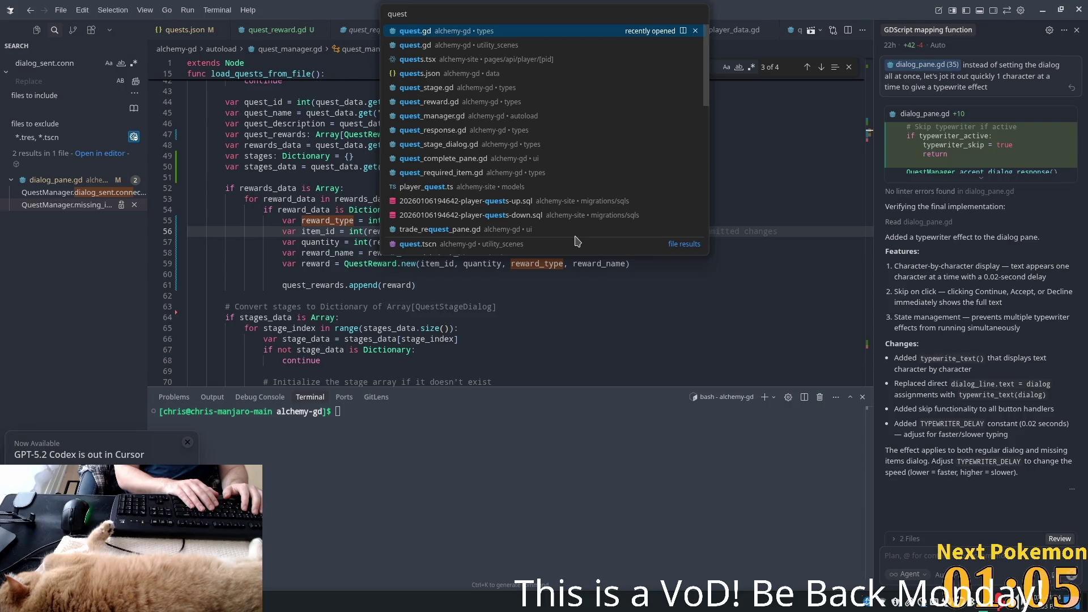
text(_lab)
Step: Add NONE_COLOR below extends in quest_label.gd, set to the grey Color(0.604, 0.604, 0.604)
key(Return)
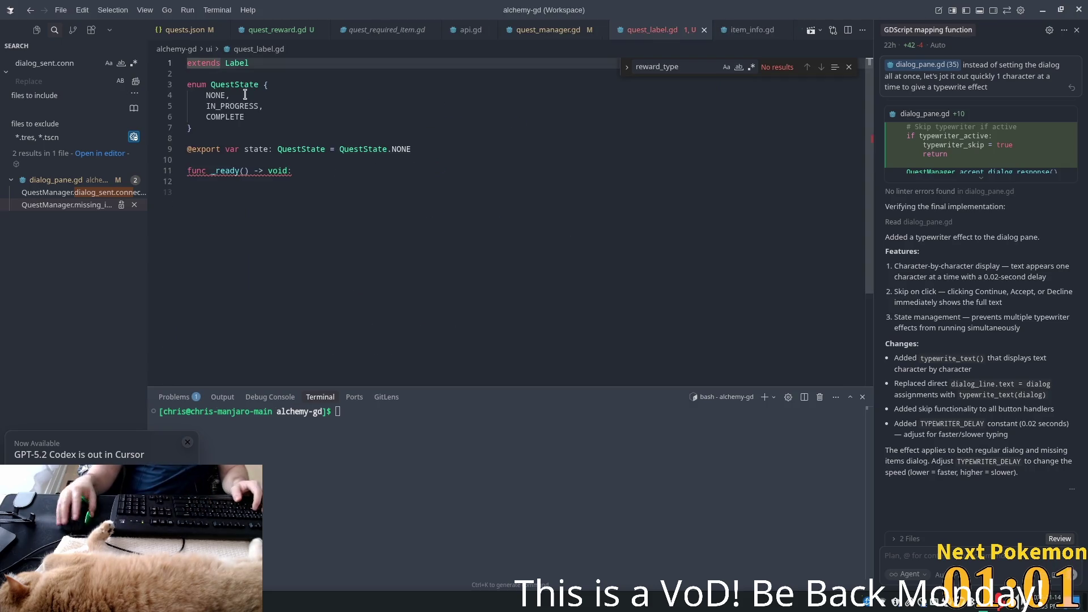
key(End)
key(Return)
key(Return)
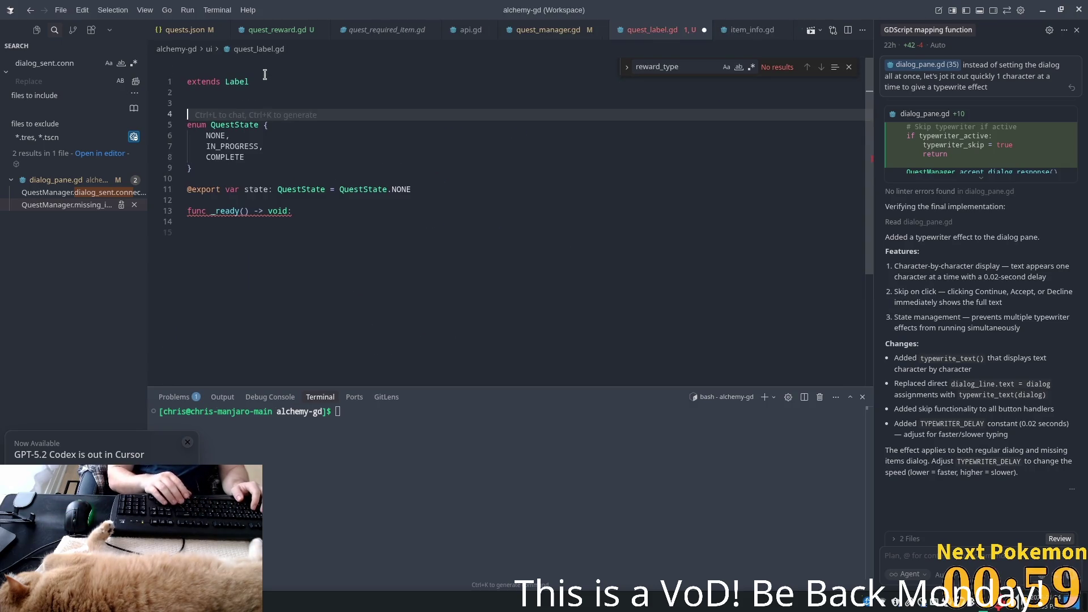
text(const)
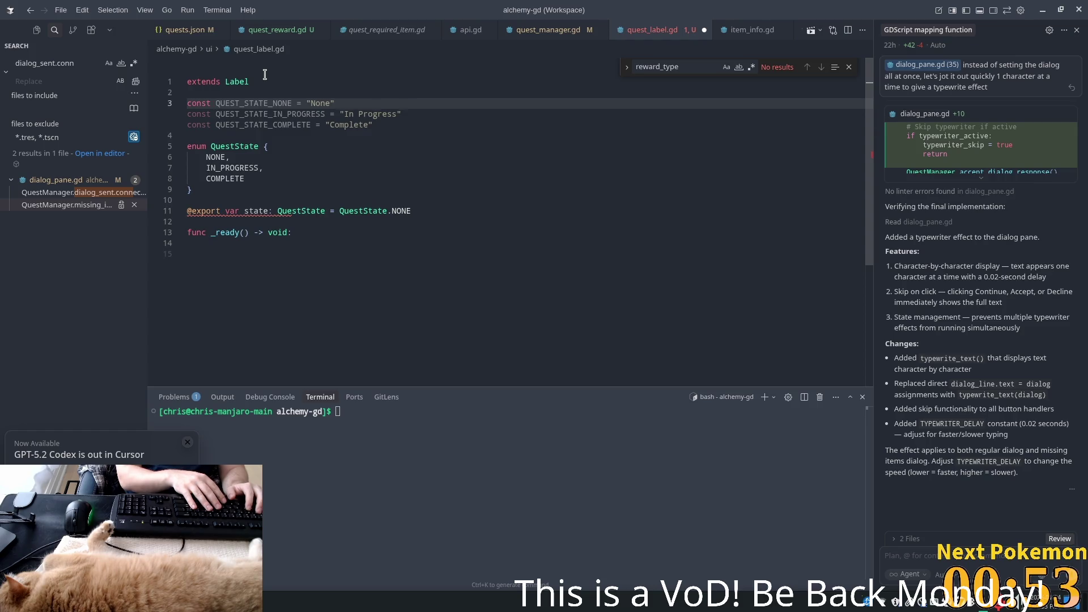
text( NONE )
text(_C)
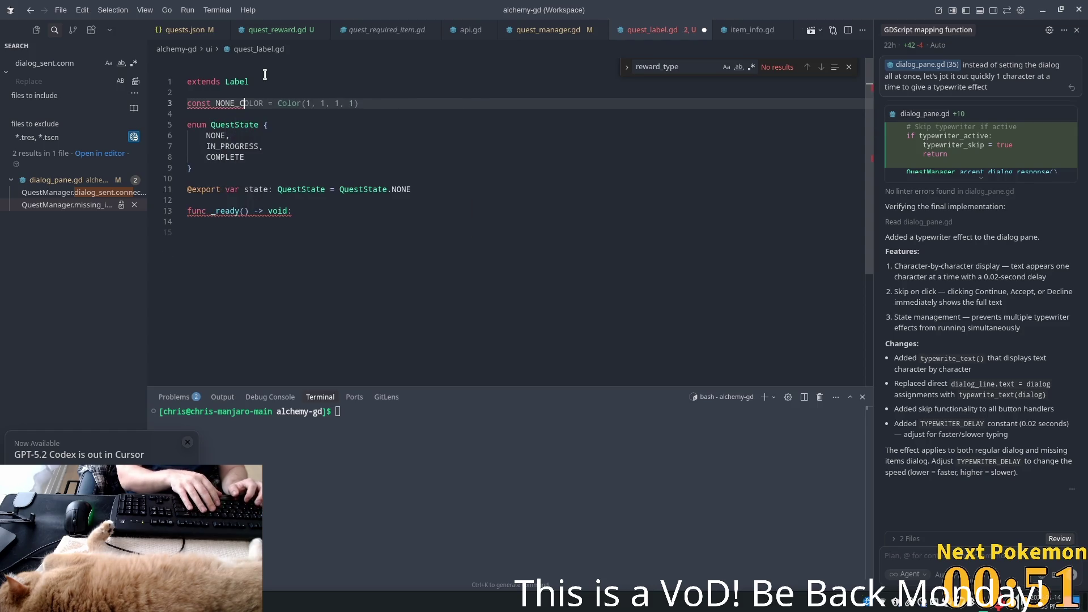
key(Tab)
key(ctrl+shift+Left)
key(ctrl+shift+Left)
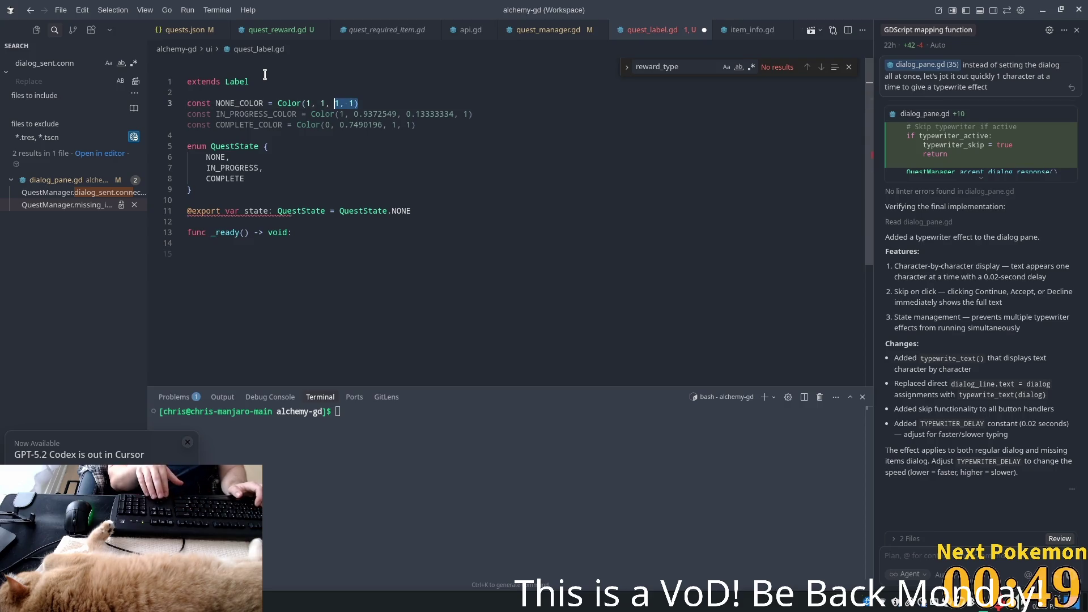
key(ctrl+shift+Left)
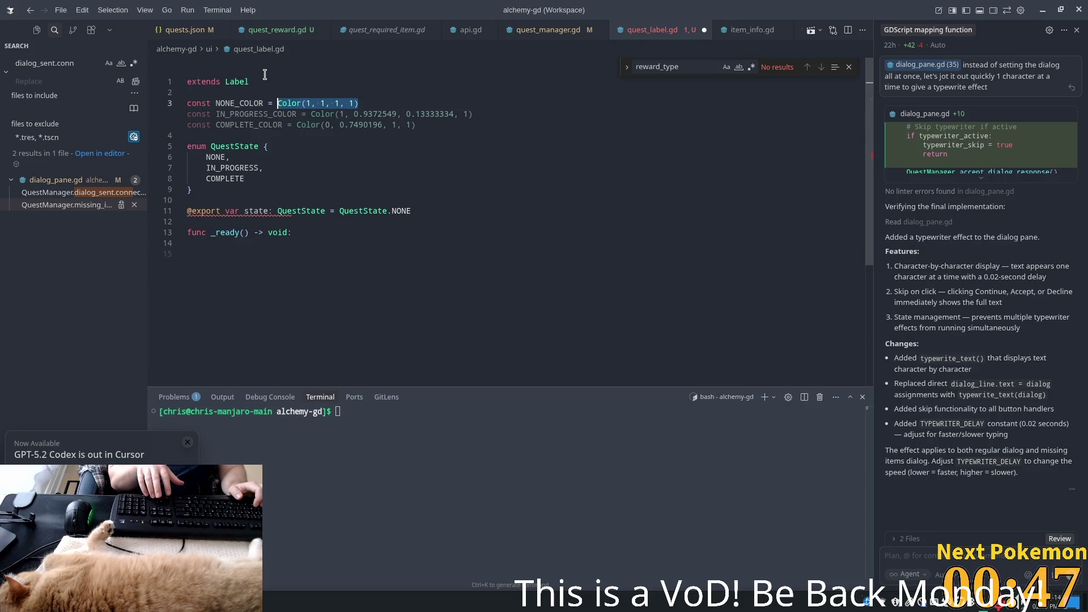
text(Color(0.604, 0.604, 0.604))
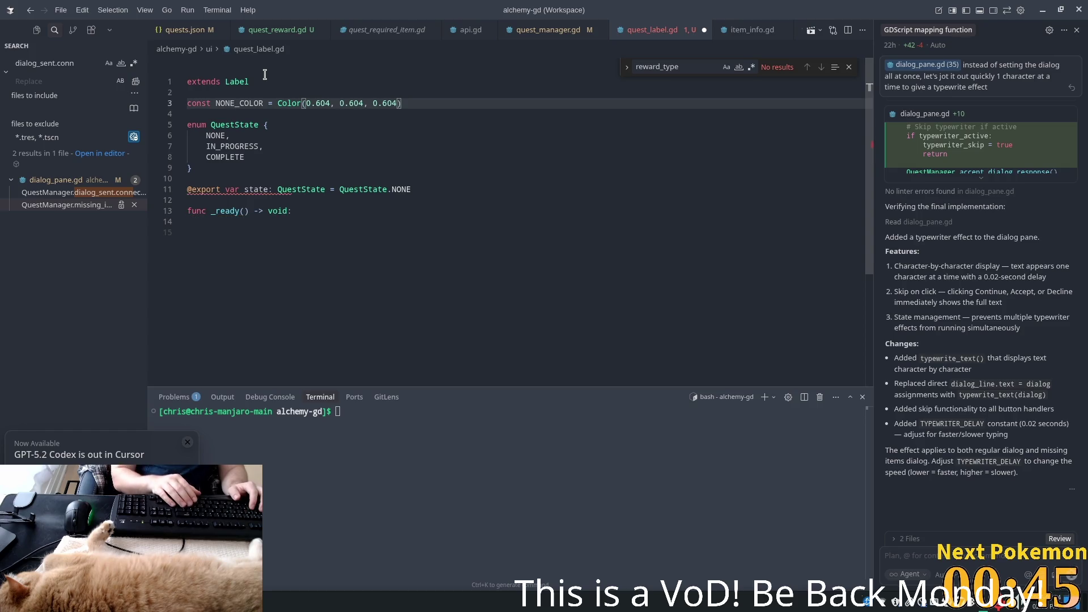
Step: Accept the suggested IN_PROGRESS_COLOR and COMPLETE_COLOR constants on the following lines
key(Return)
key(Tab)
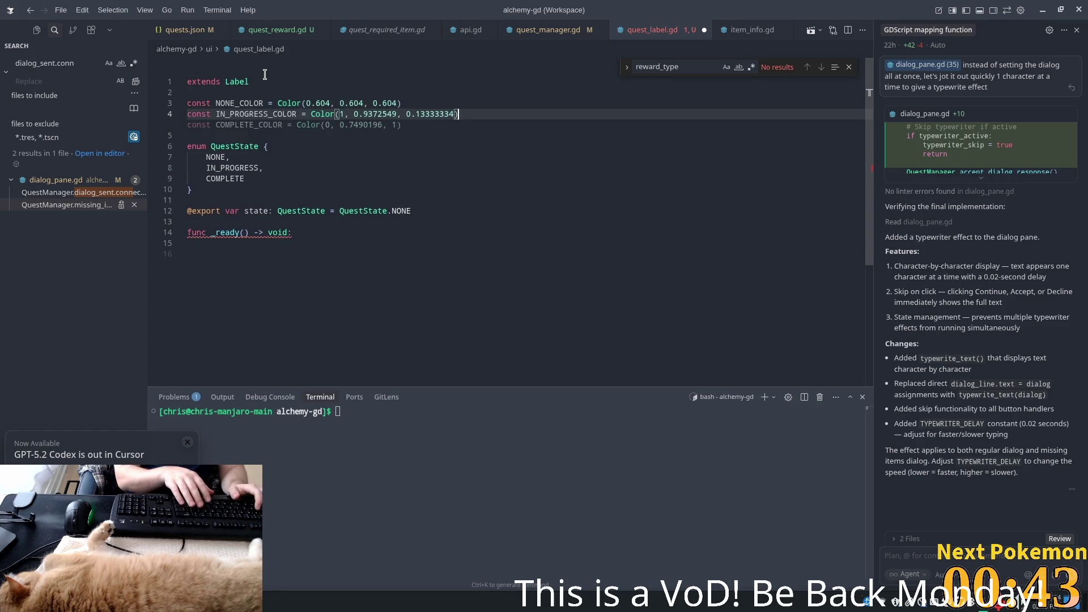
key(Tab)
click(361, 145)
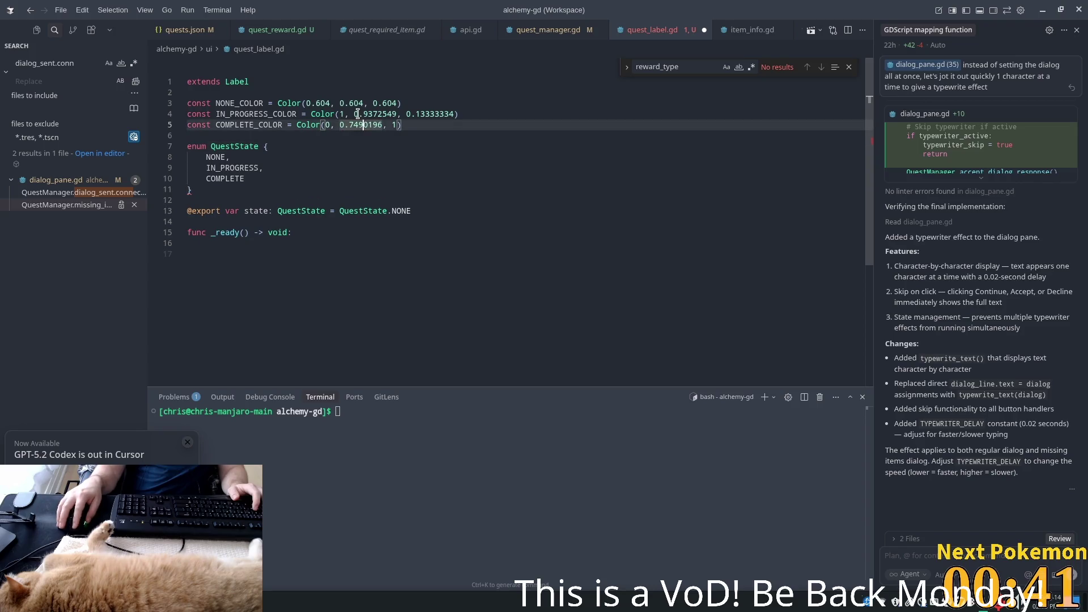
key(Tab)
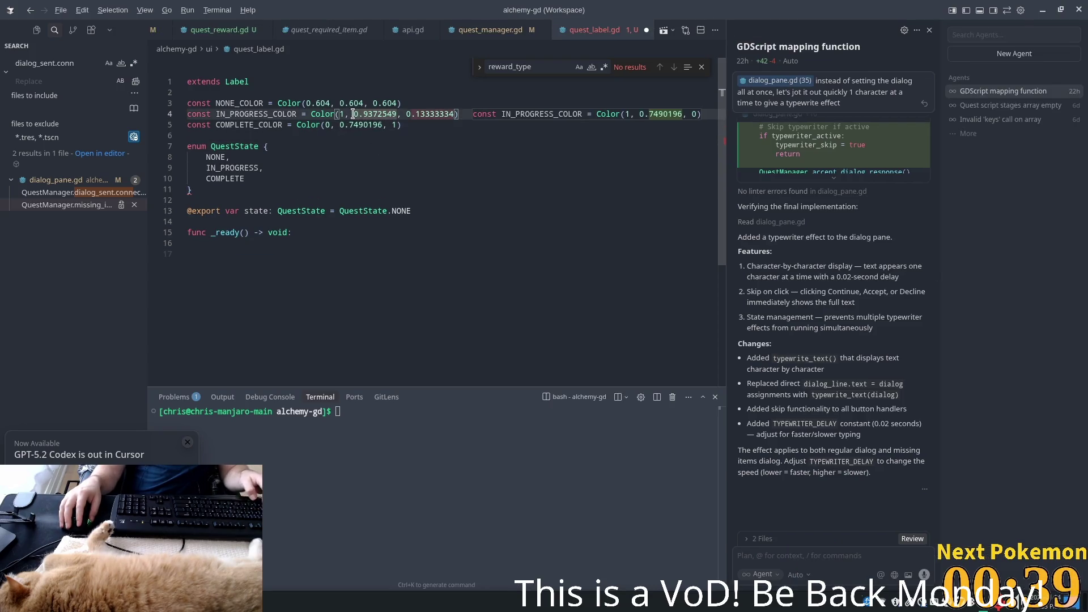
Step: Review quest_pane.tscn in Godot's 2D view, then bring the ui spell_tooltip scene forward
key(alt+Tab)
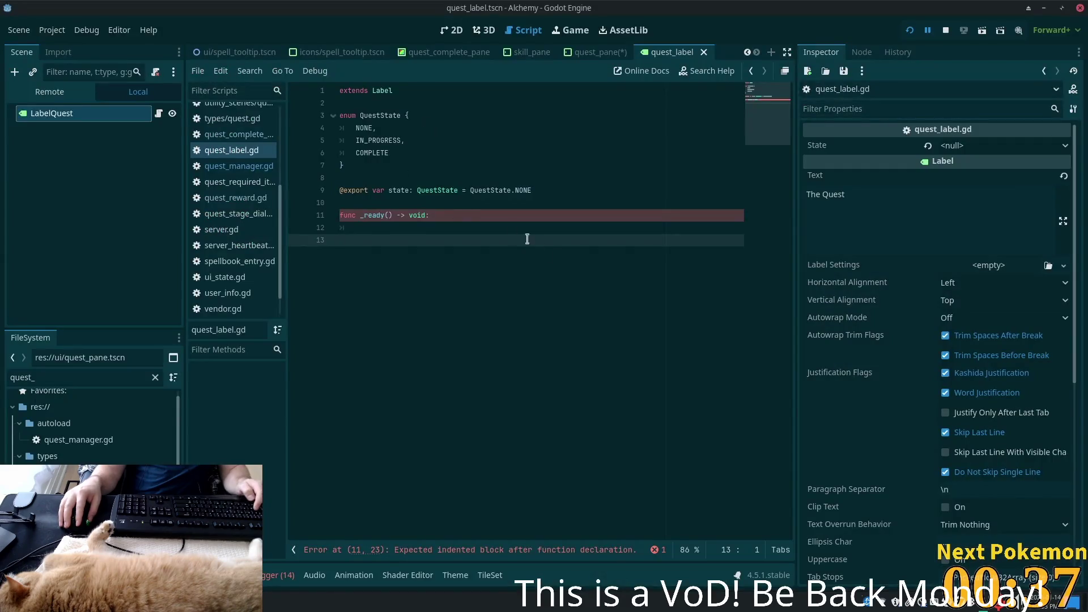
click(452, 30)
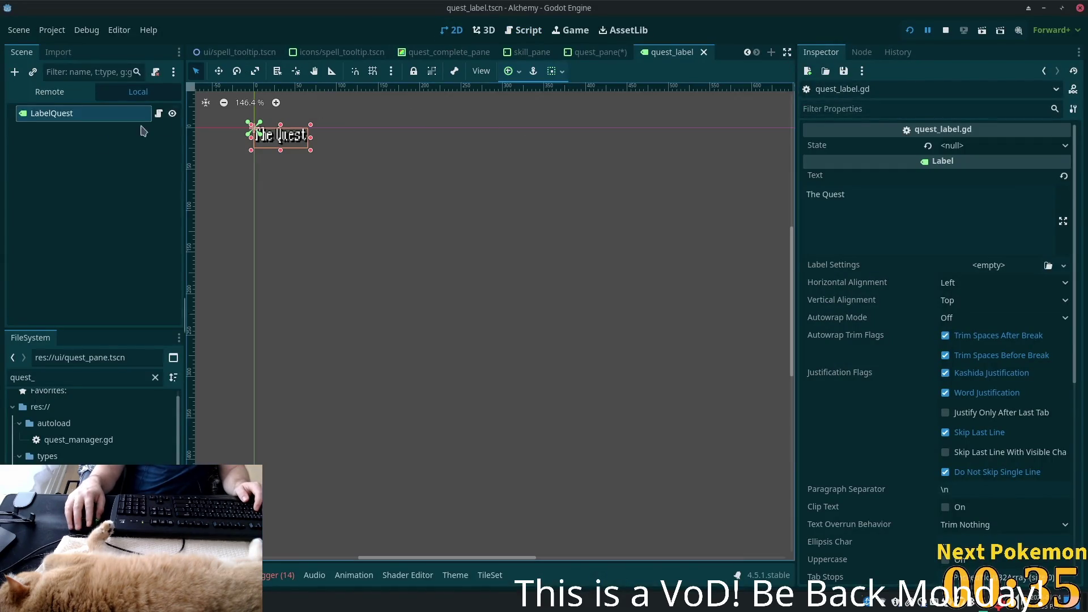
click(598, 51)
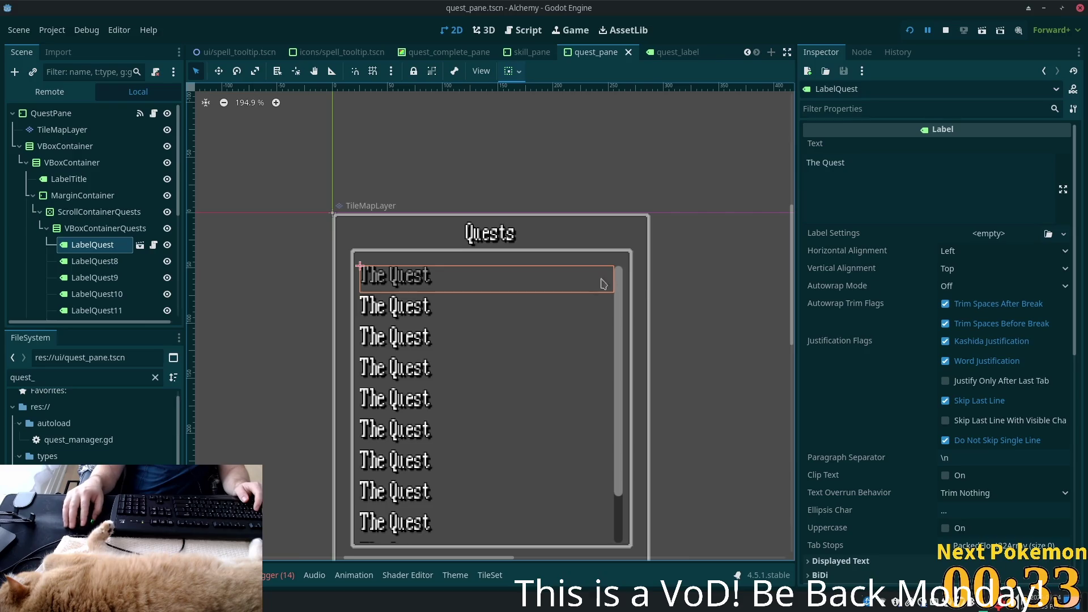
scroll(926, 338, down, 2)
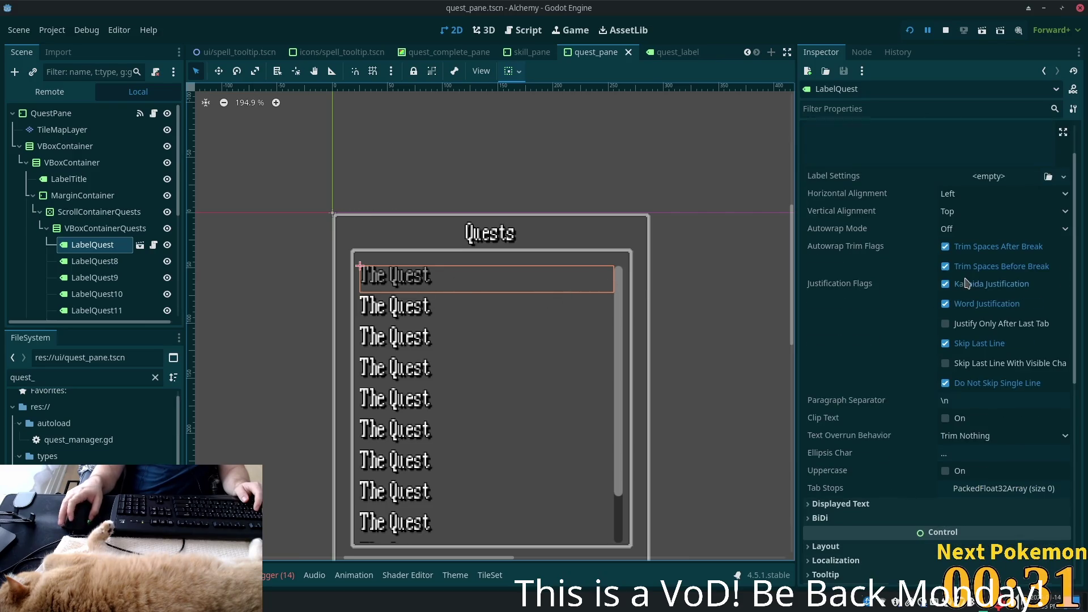
scroll(967, 285, down, 3)
scroll(986, 324, down, 5)
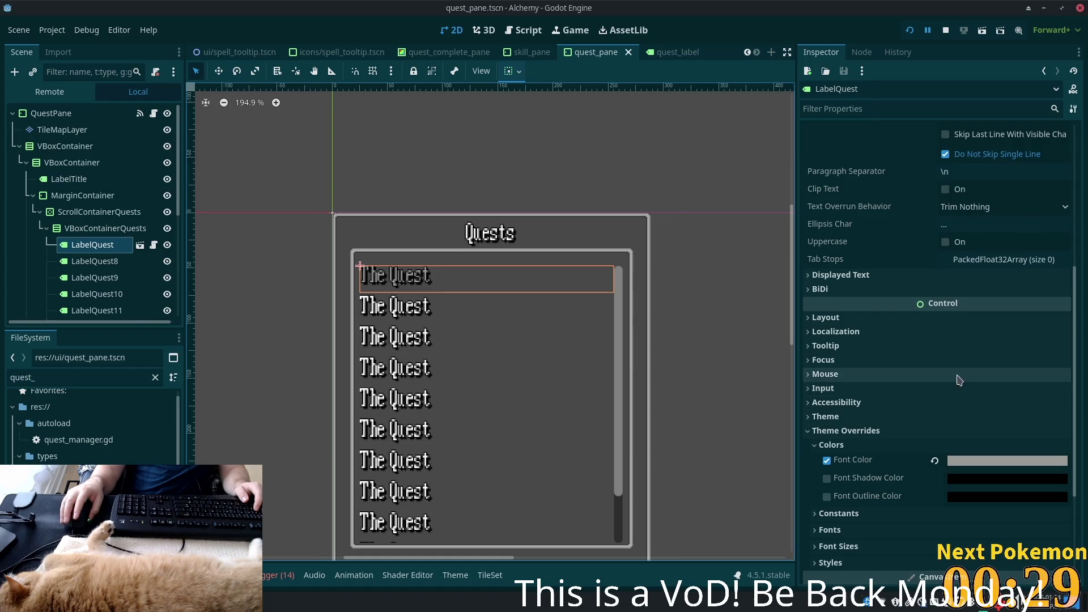
scroll(964, 380, down, 6)
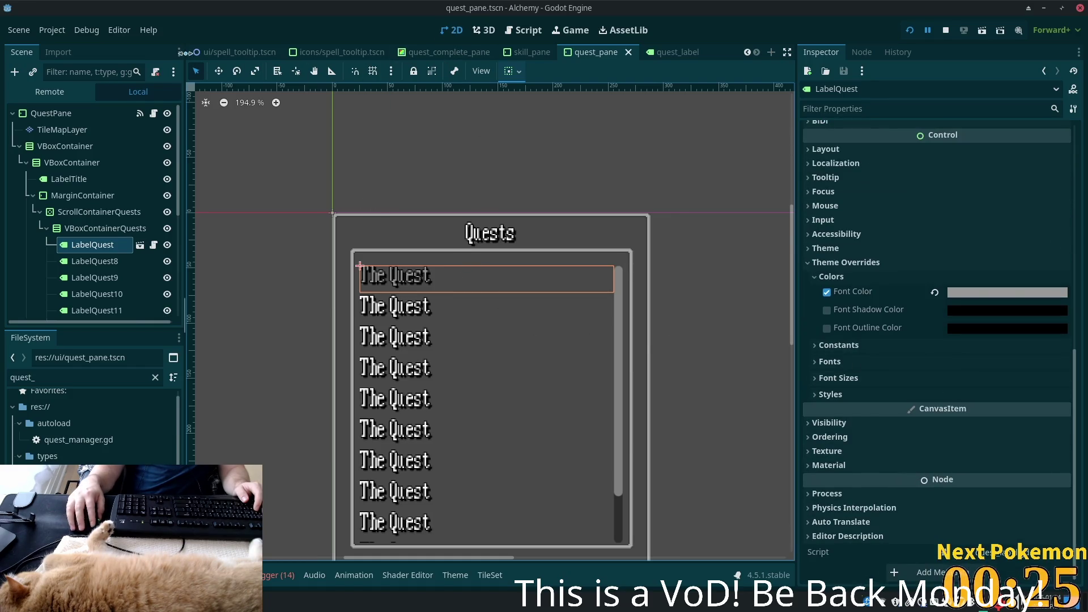
click(197, 54)
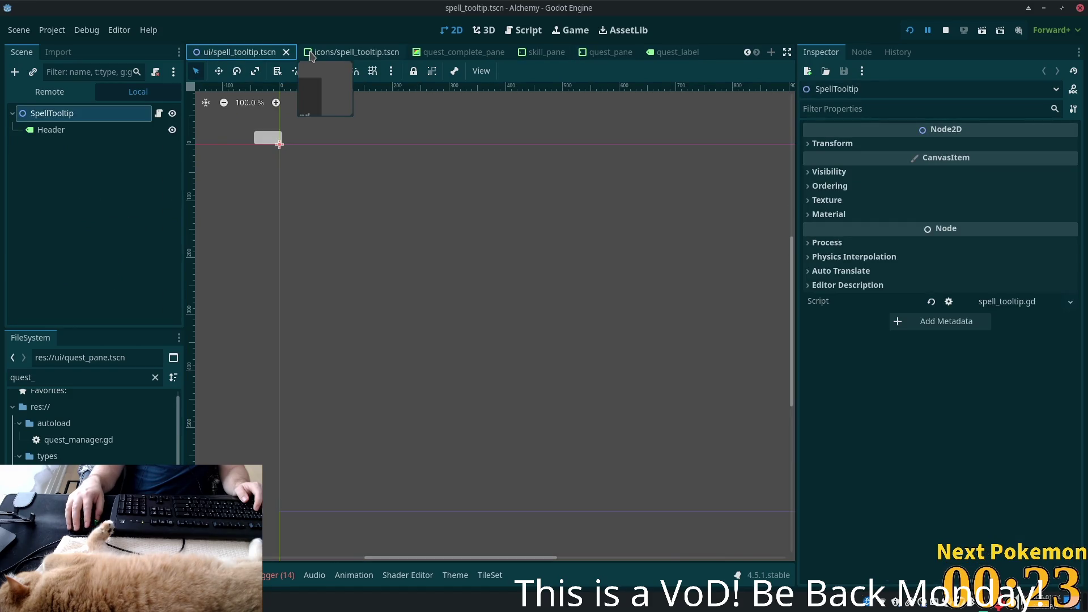
Step: Locate friends_list via quick search, load the scene and show friends_list.gd
key(shift+alt+o)
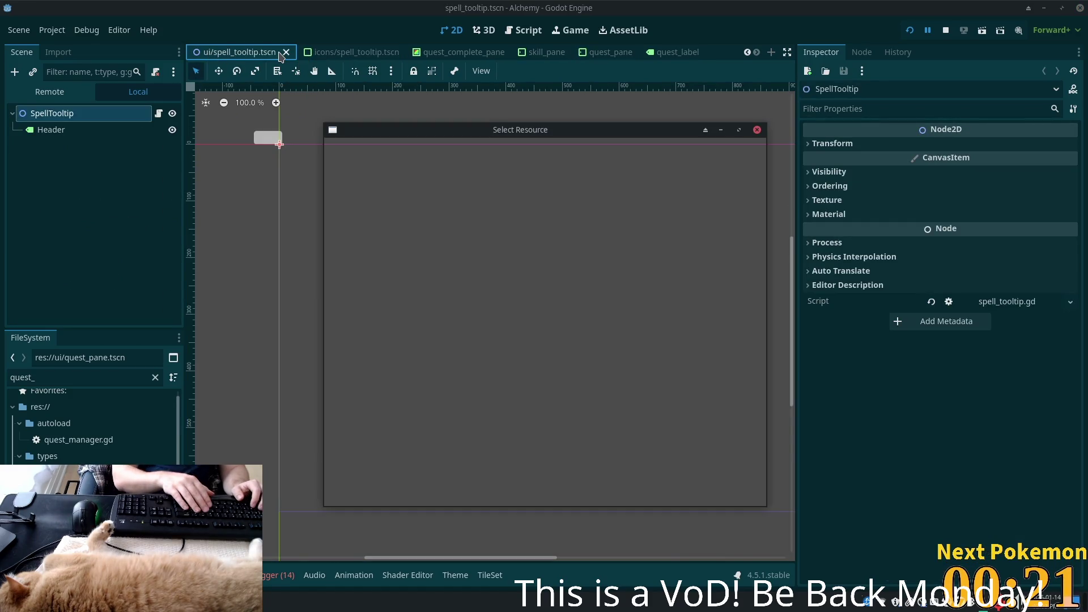
text(freinds)
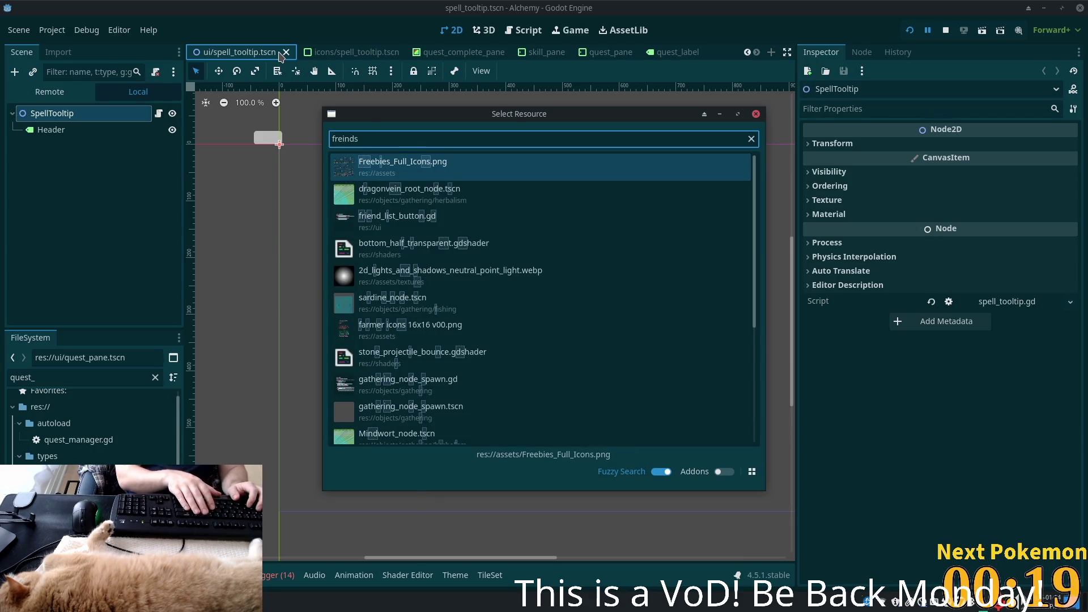
text(_lis)
key(BackSpace)
key(BackSpace)
key(BackSpace)
key(BackSpace)
key(BackSpace)
key(BackSpace)
text(riend)
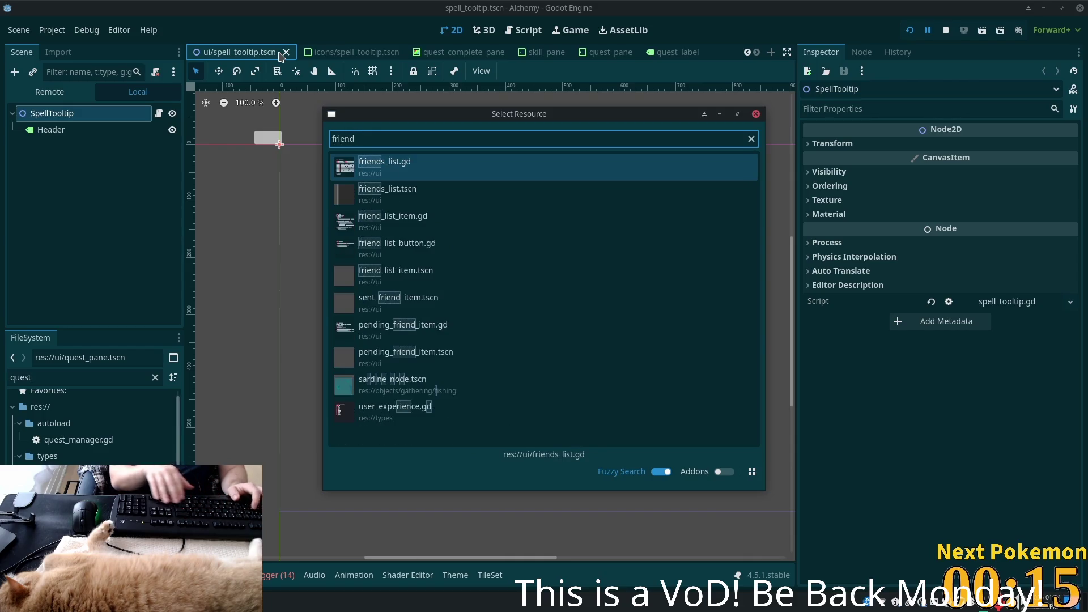
key(Down)
key(Return)
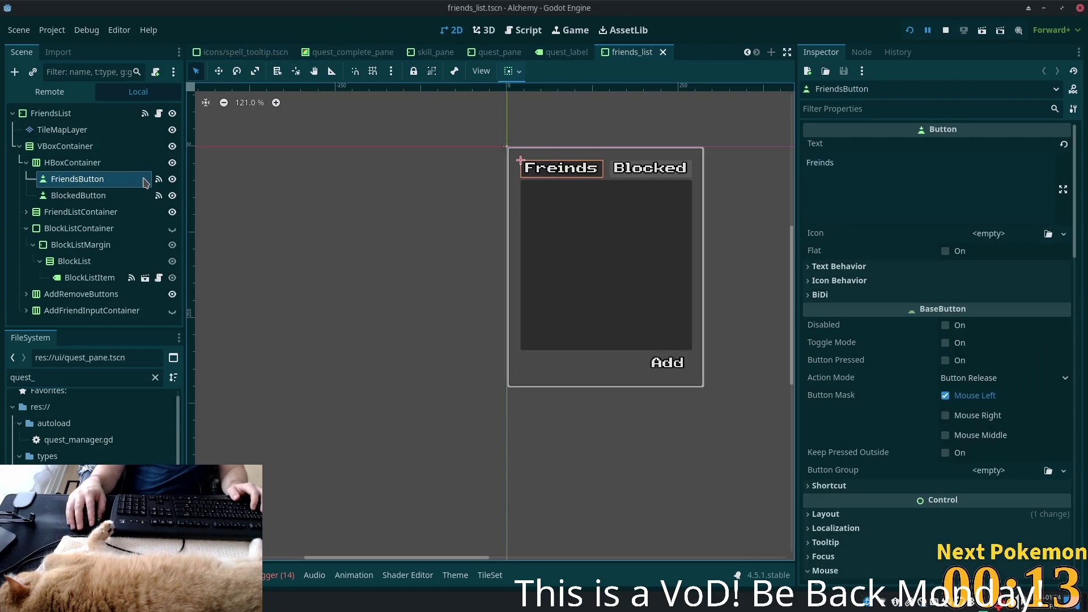
click(95, 178)
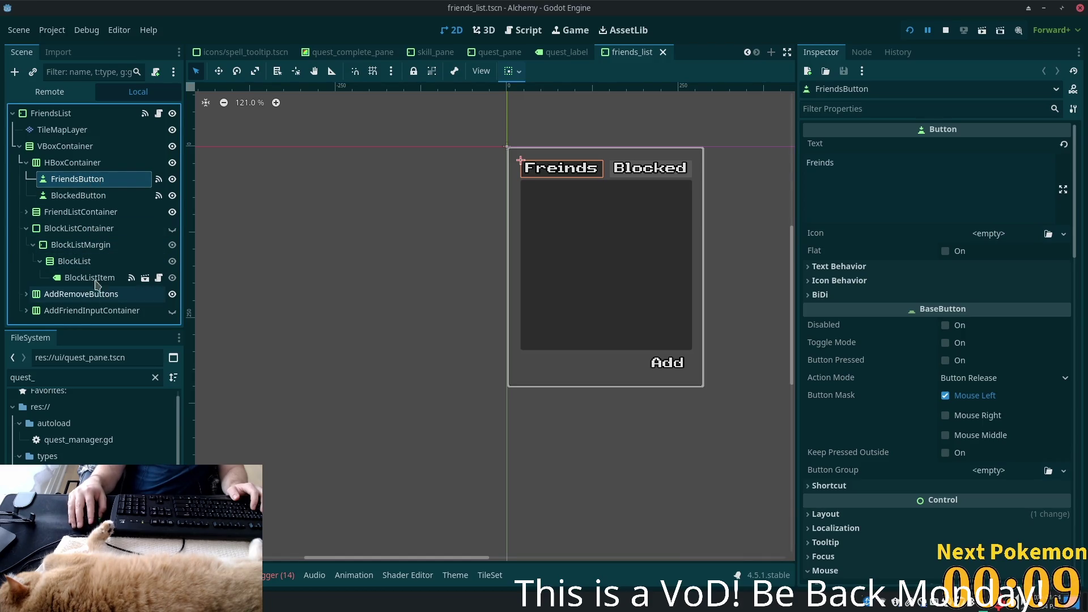
click(158, 114)
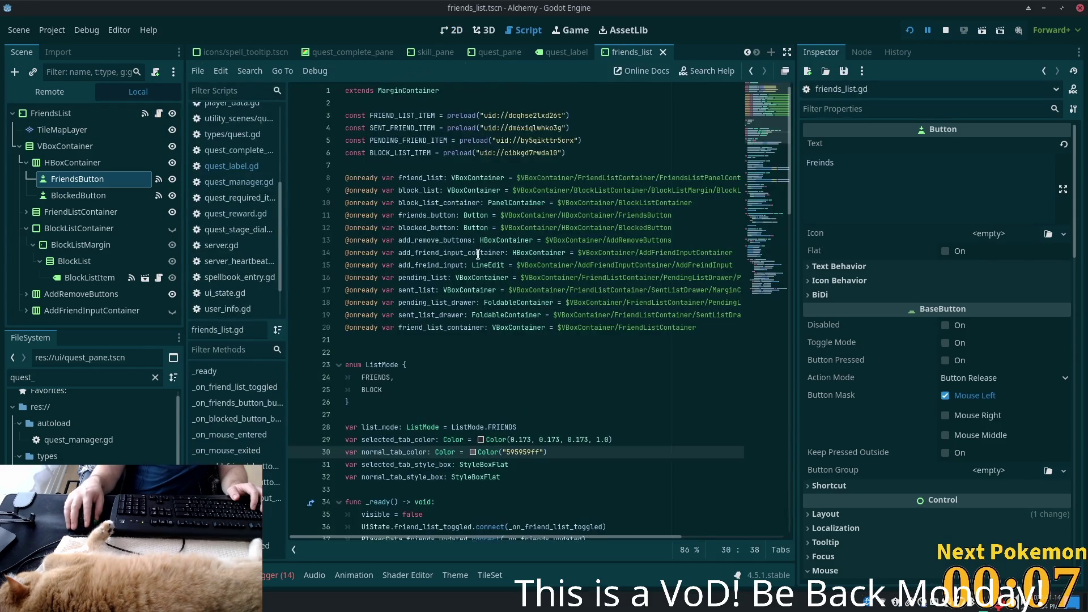
Step: Follow the FRIEND_LIST_ITEM and BLOCK_LIST_ITEM preloads to reach block_list_item.tscn
click(424, 115)
ctrl+click(527, 115)
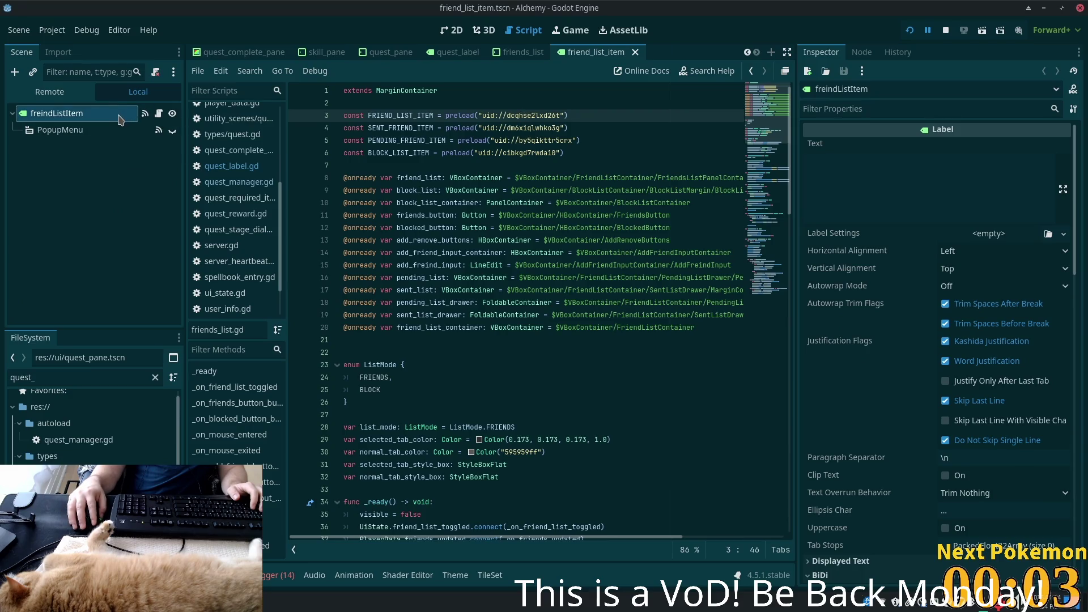
scroll(1006, 328, down, 5)
scroll(1006, 329, down, 5)
scroll(1006, 329, down, 3)
scroll(1005, 329, down, 1)
scroll(1005, 329, down, 3)
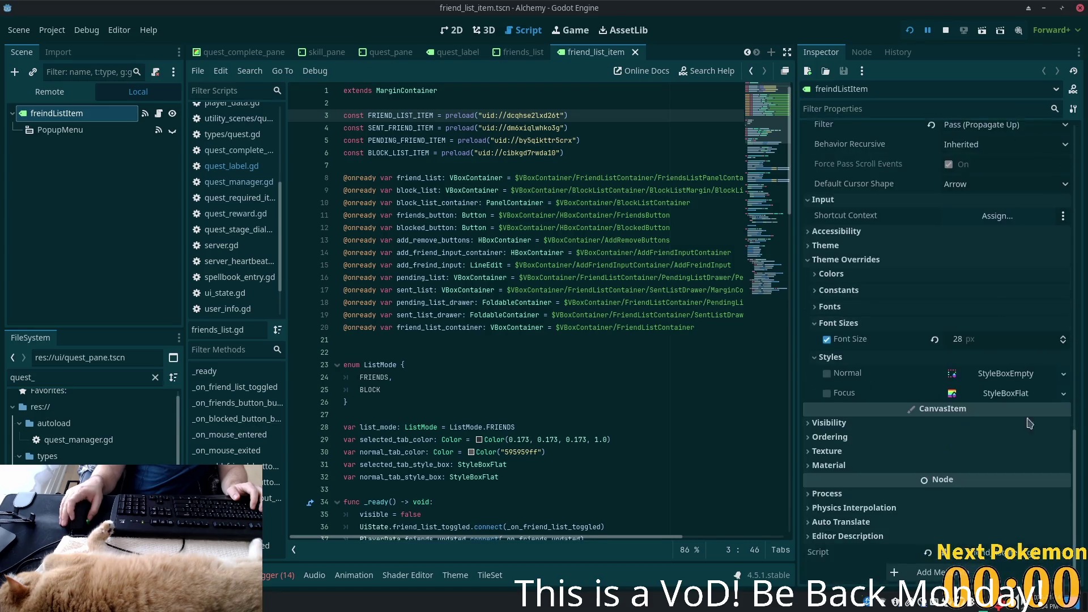
scroll(1005, 328, down, 1)
mouse_move(1076, 460)
mouse_down()
mouse_move(1057, 147)
mouse_move(1075, 437)
mouse_up()
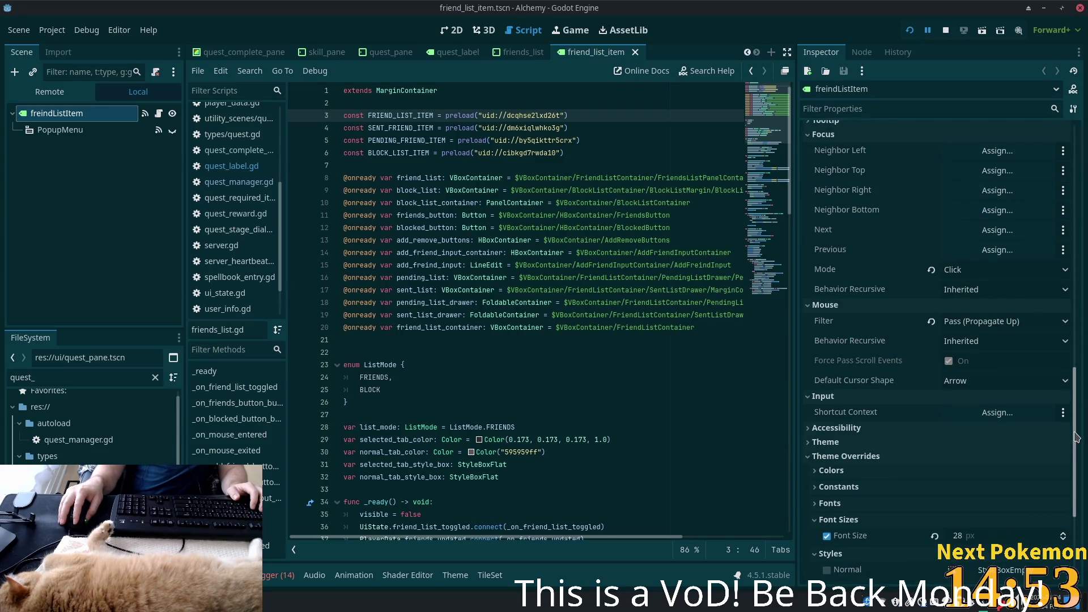
scroll(1075, 438, down, 1)
scroll(1075, 437, down, 2)
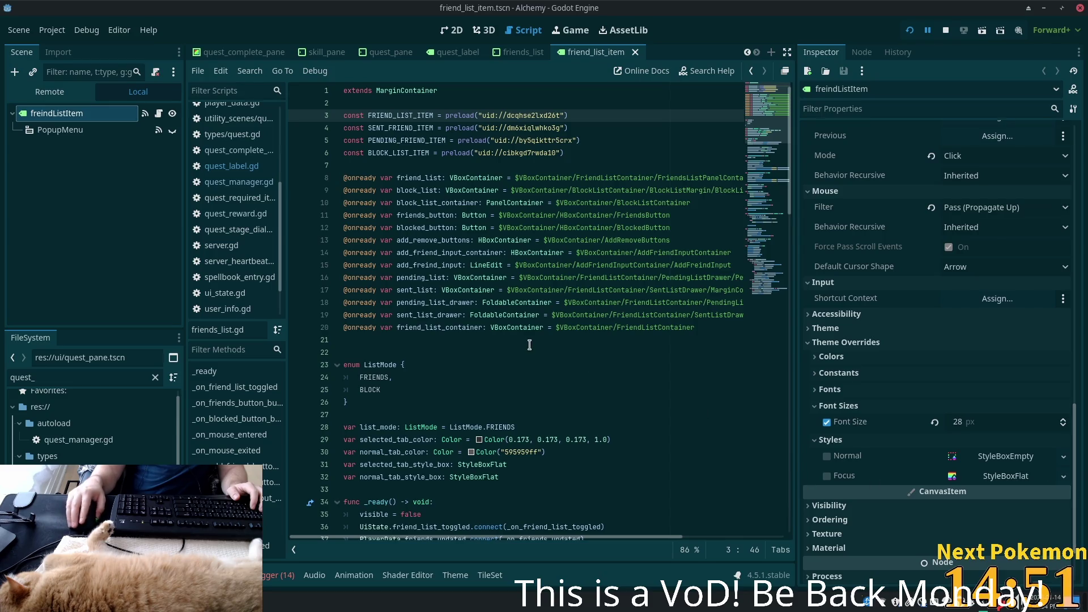
scroll(529, 344, down, 3)
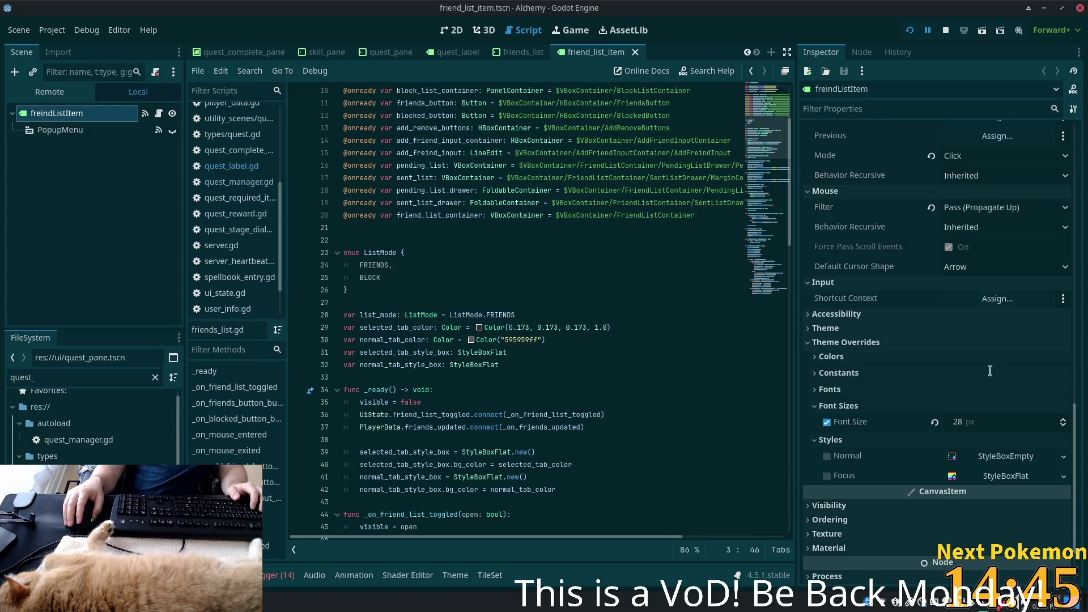
scroll(983, 372, down, 3)
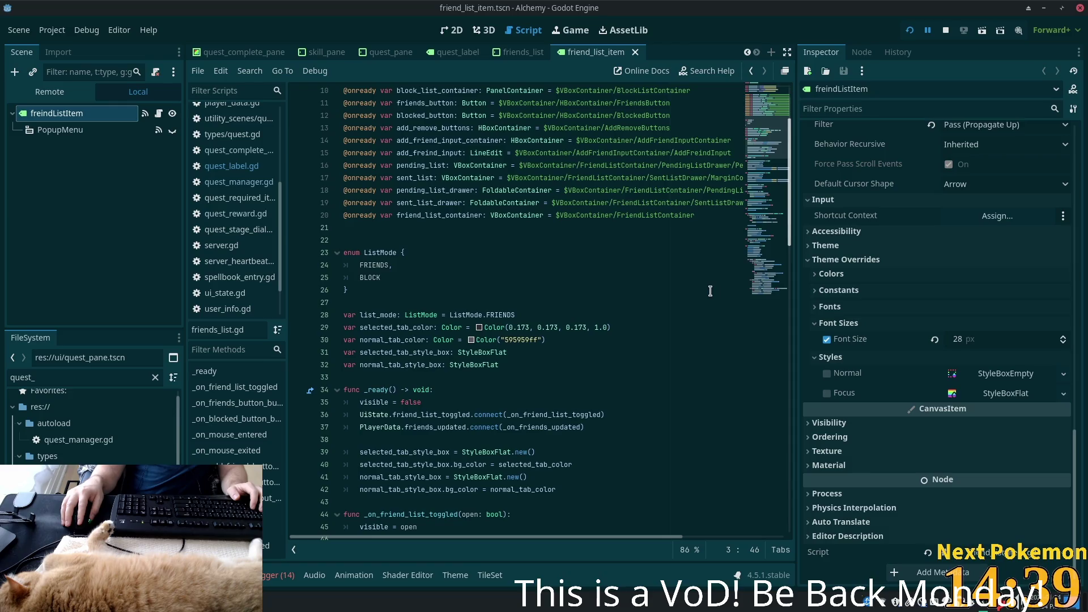
scroll(657, 316, down, 4)
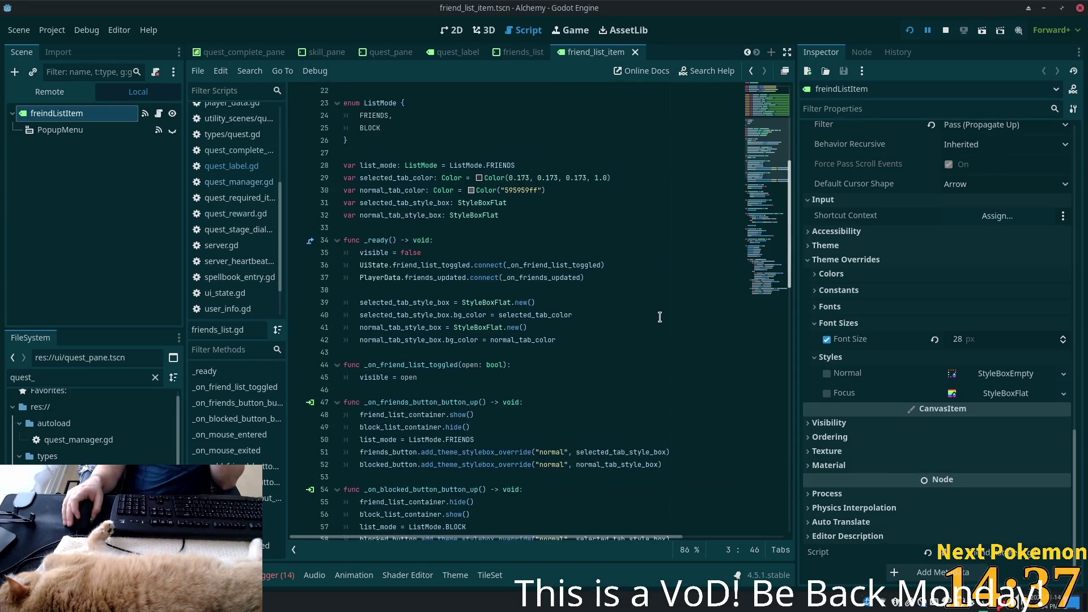
scroll(662, 319, down, 2)
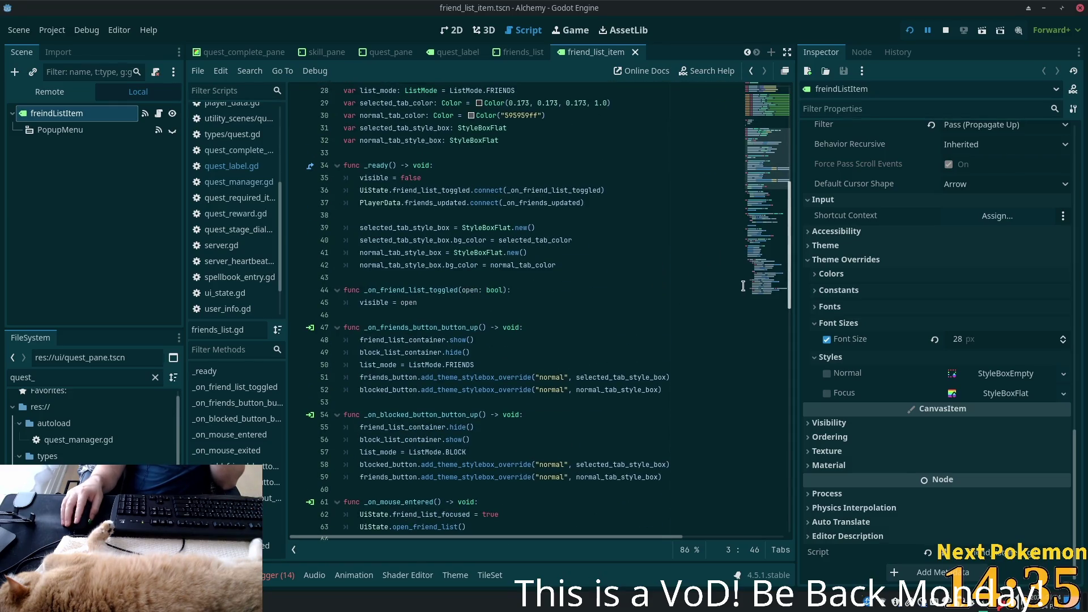
drag(765, 251, 768, 52)
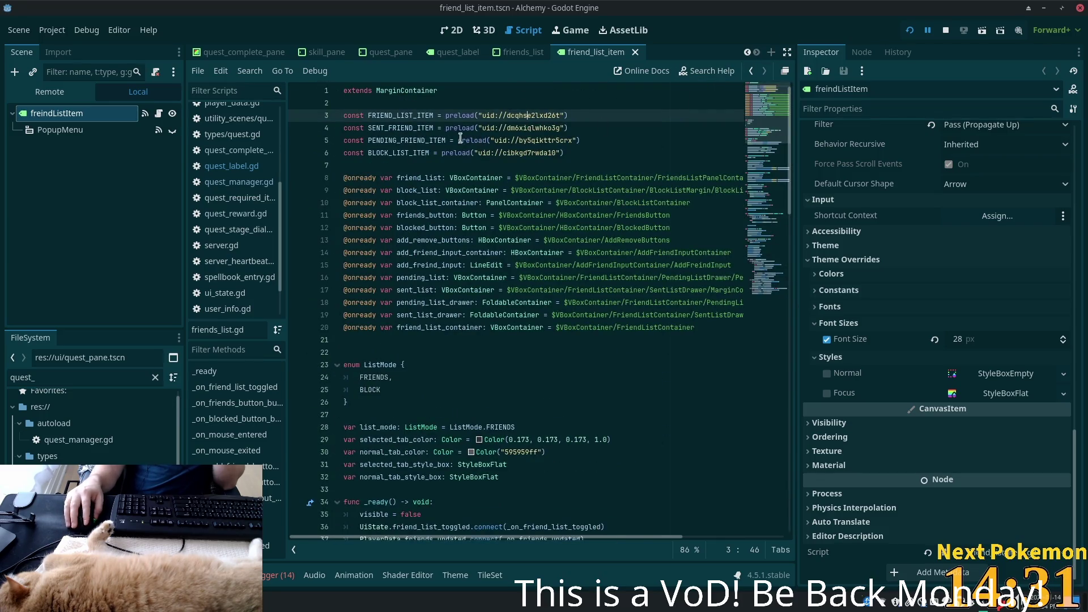
click(389, 150)
click(392, 115)
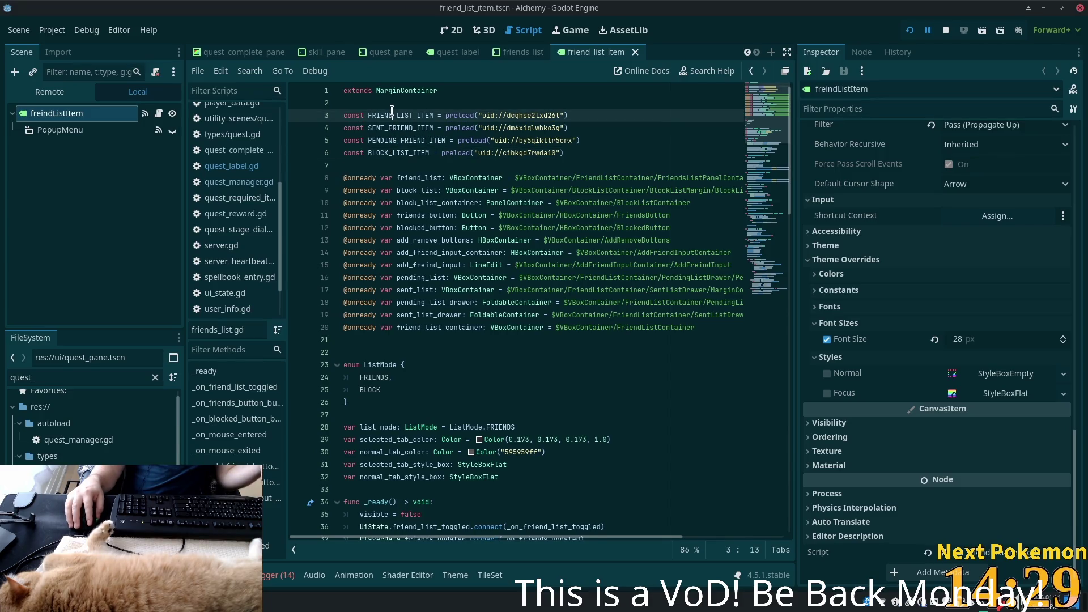
click(396, 141)
ctrl+click(550, 153)
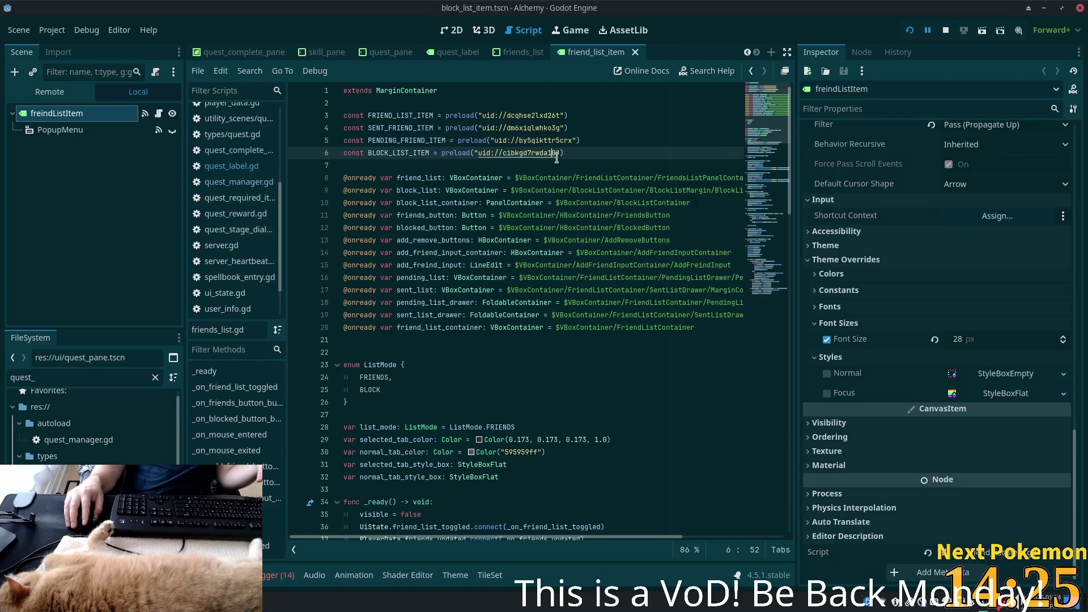
scroll(926, 277, down, 3)
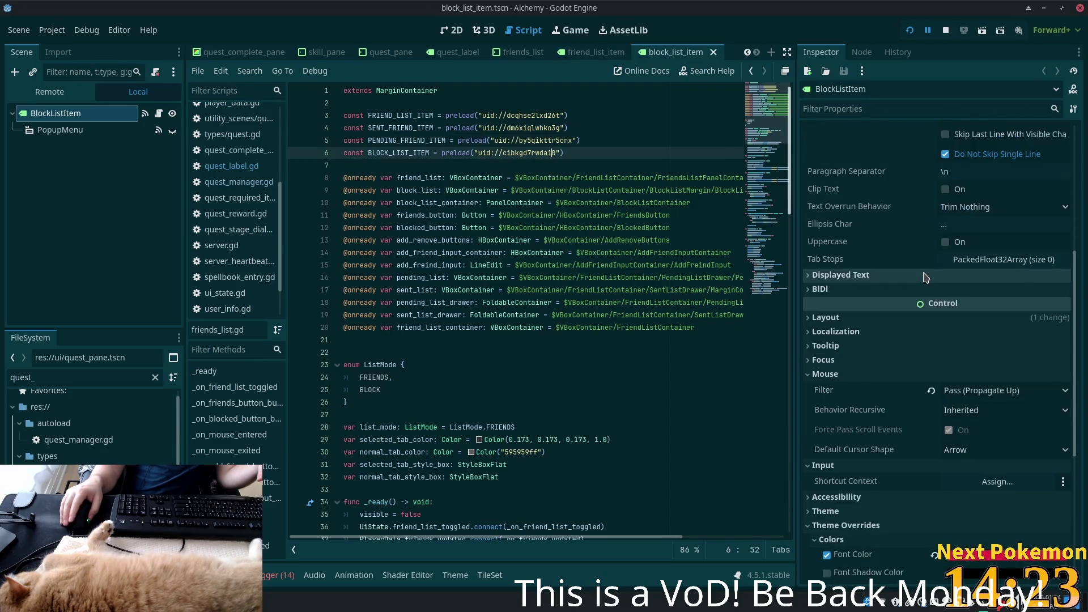
scroll(925, 277, down, 3)
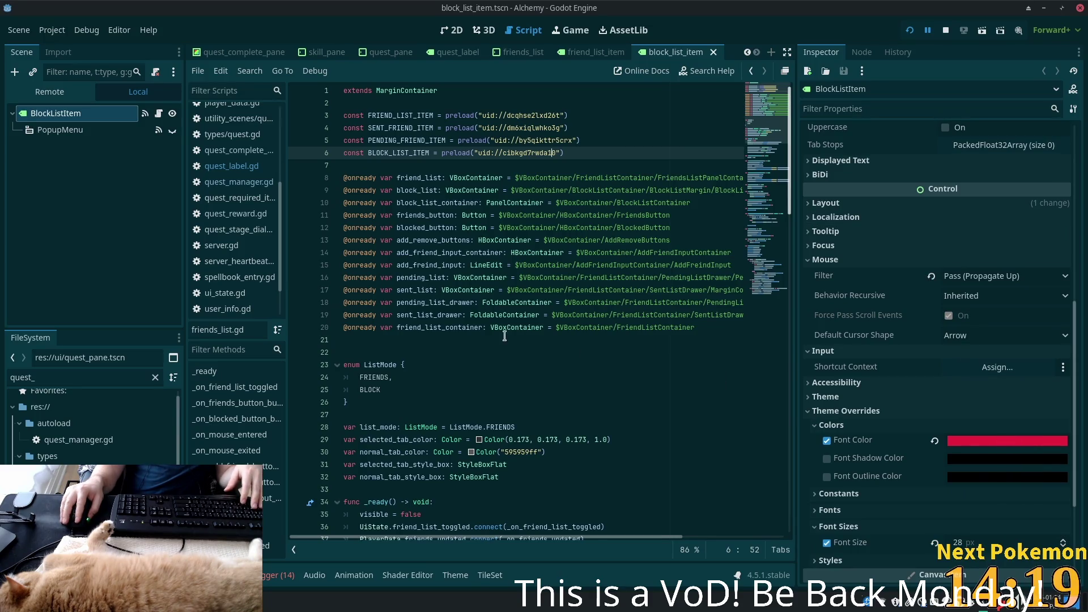
Step: Return to friend_list_item, check its colour overrides and the GREEN online colour in its script
key(ctrl+shift+Tab)
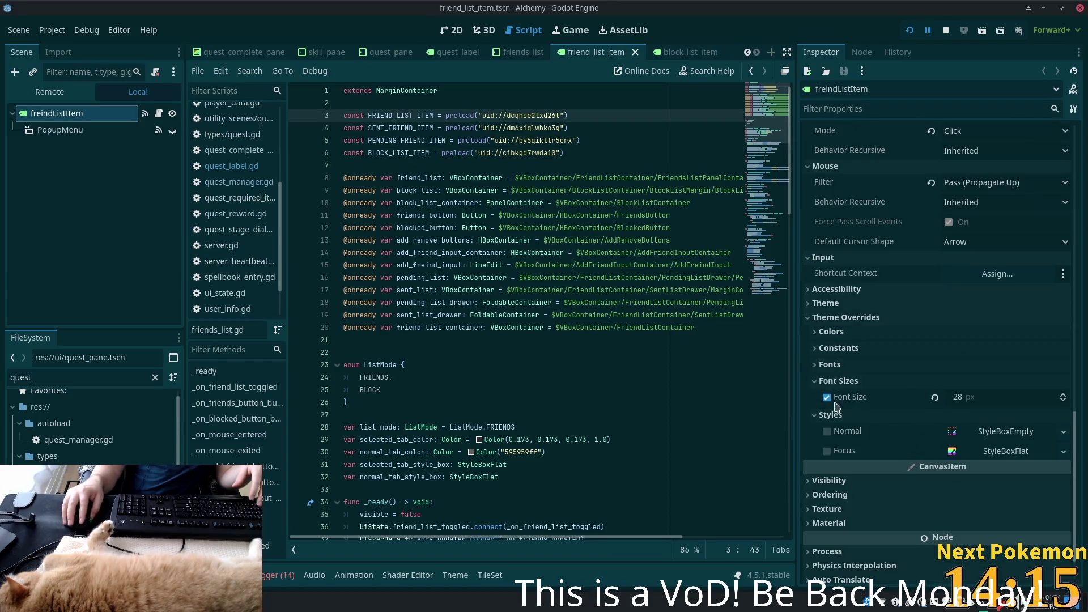
click(819, 334)
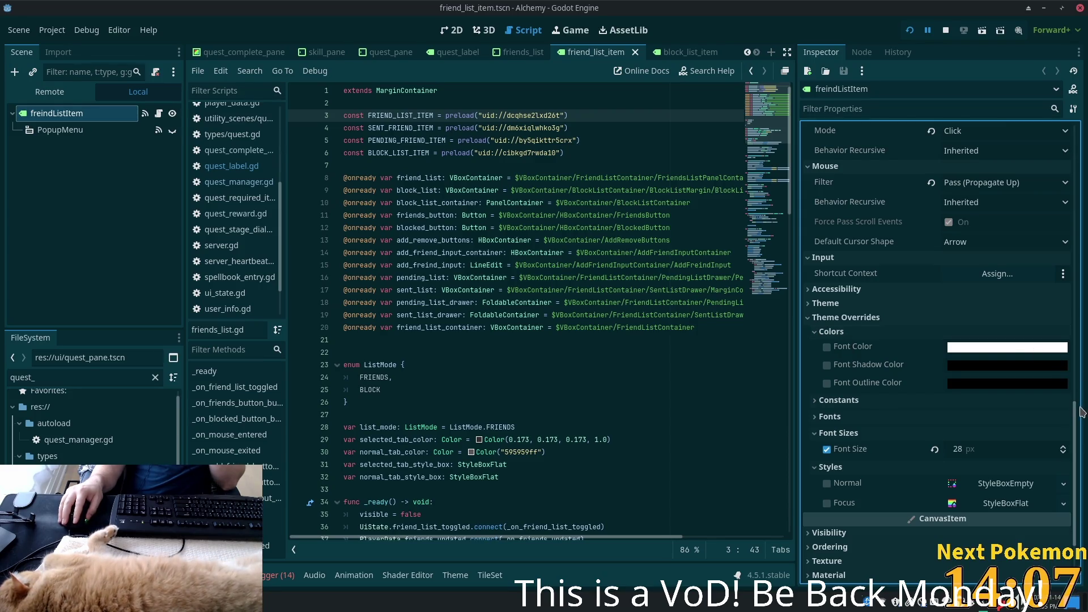
scroll(1076, 387, up, 1)
mouse_move(1076, 386)
mouse_down()
mouse_move(1081, 130)
mouse_move(1084, 438)
mouse_up()
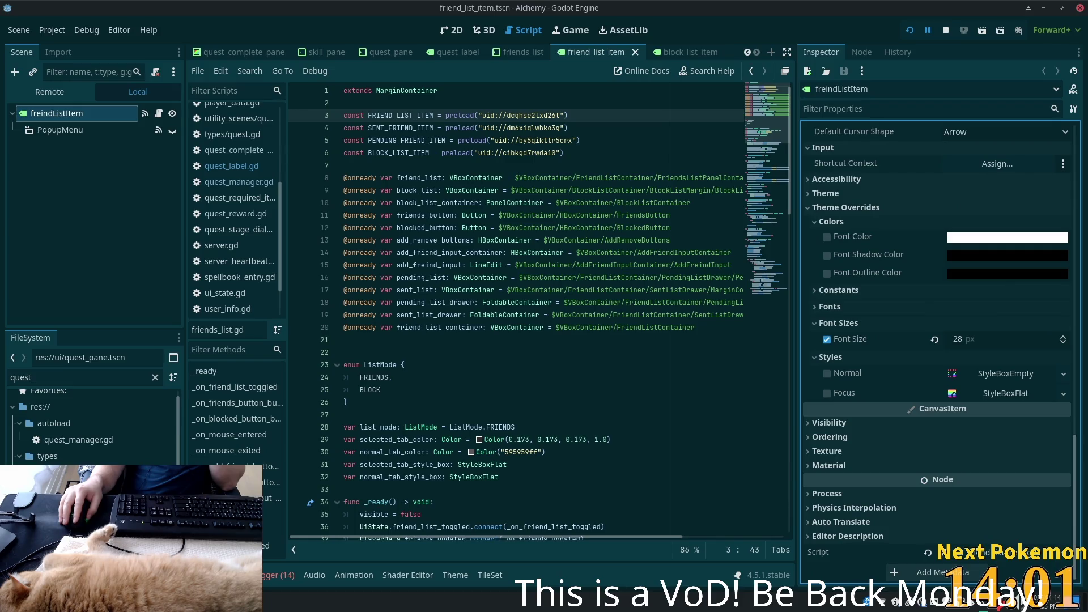
scroll(787, 467, down, 3)
scroll(789, 383, down, 3)
scroll(792, 275, down, 10)
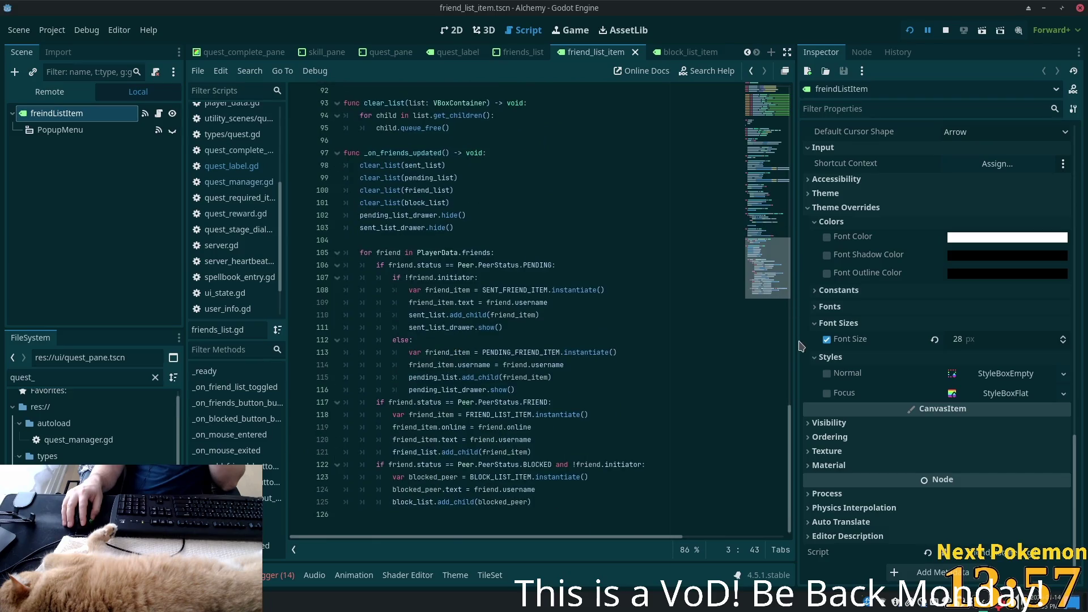
drag(765, 260, 755, 208)
scroll(754, 207, up, 10)
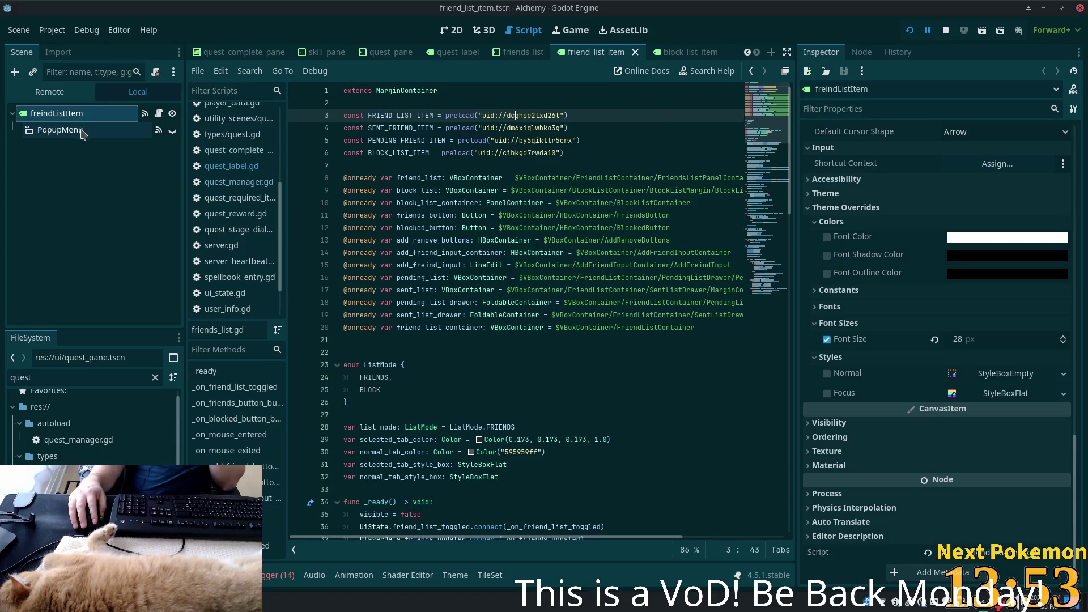
click(159, 114)
scroll(559, 224, right, 1)
double_click(561, 164)
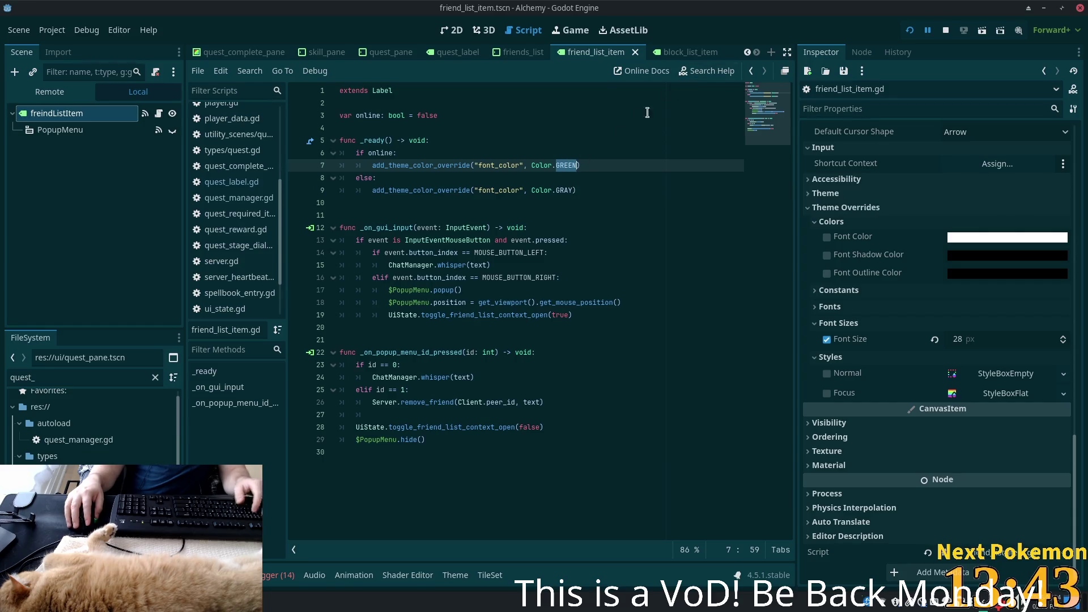
Step: Bring up the quest_label scene and the script attached to LabelQuest
click(523, 52)
click(457, 52)
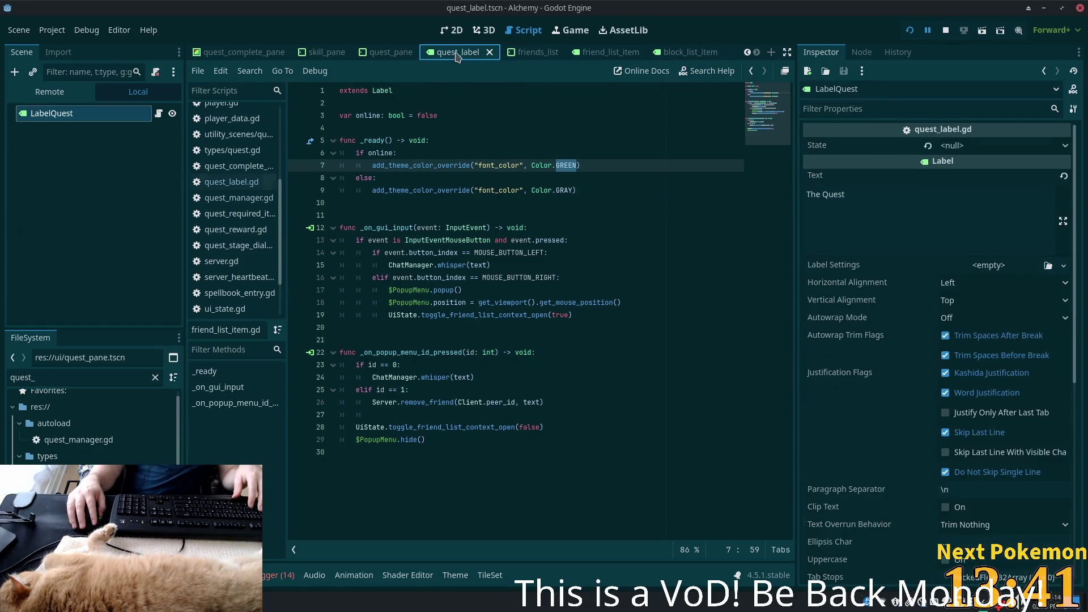
click(159, 113)
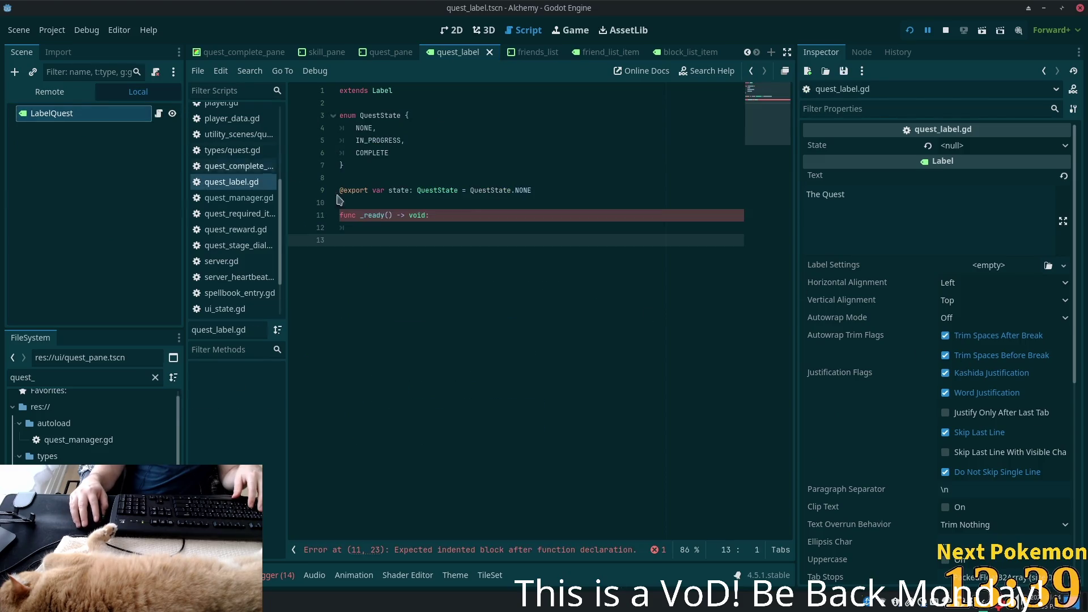
Step: Experiment with IN_PROGRESS_COLOR's channel values in Cursor, then undo the edits
click(469, 190)
key(alt+Tab)
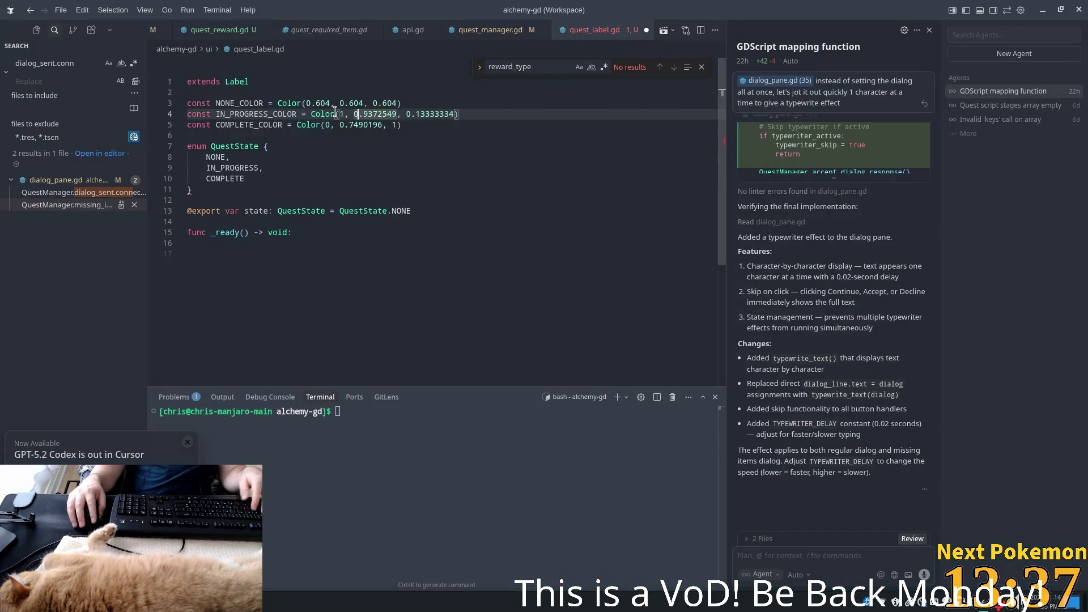
click(425, 103)
double_click(382, 114)
text(1)
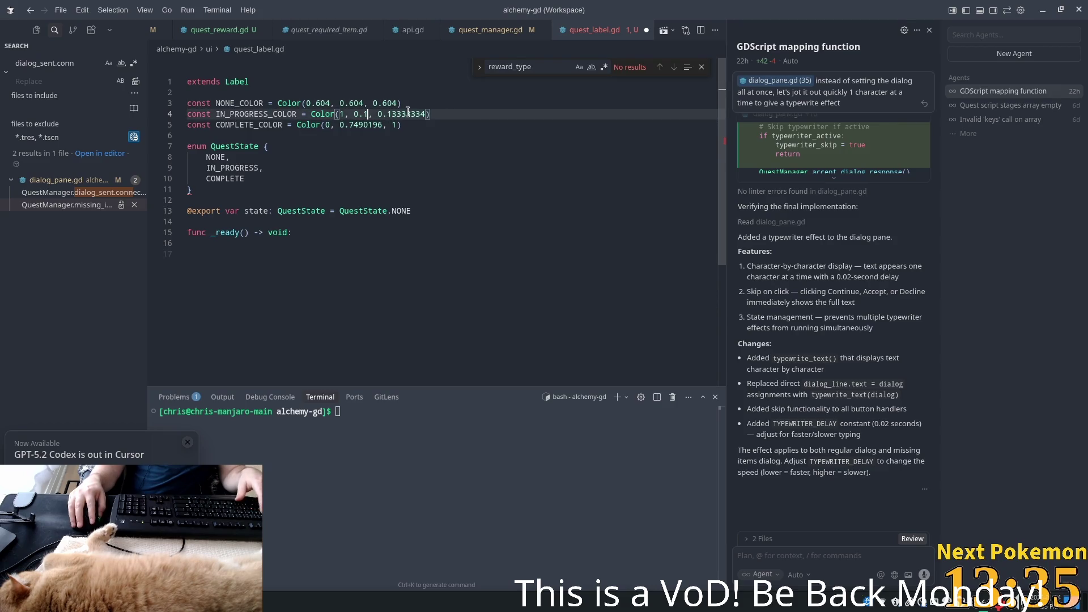
double_click(406, 114)
text(1)
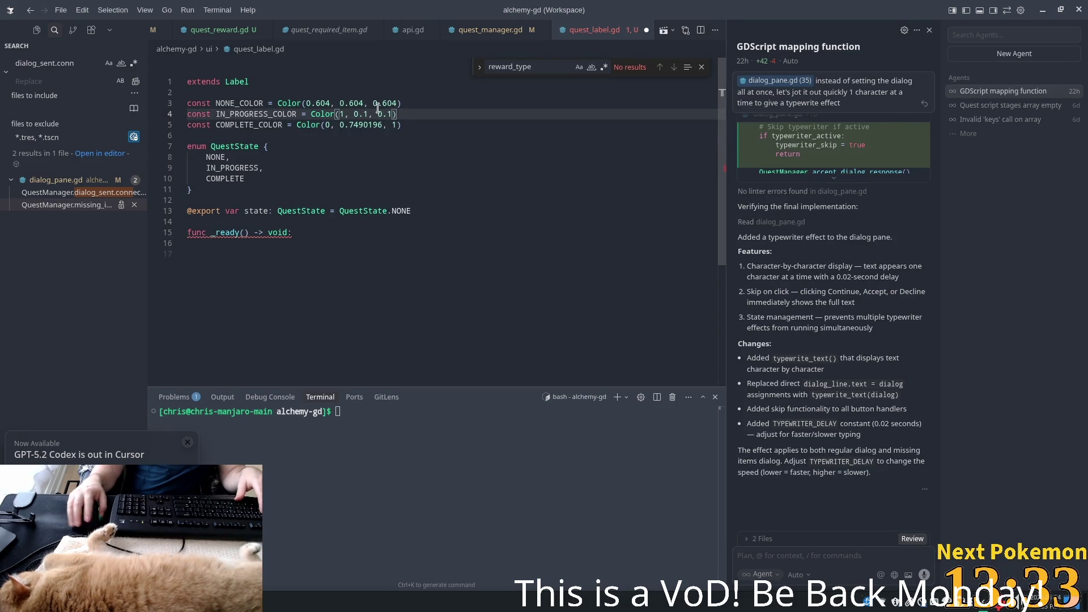
key(BackSpace)
key(BackSpace)
key(BackSpace)
text(1)
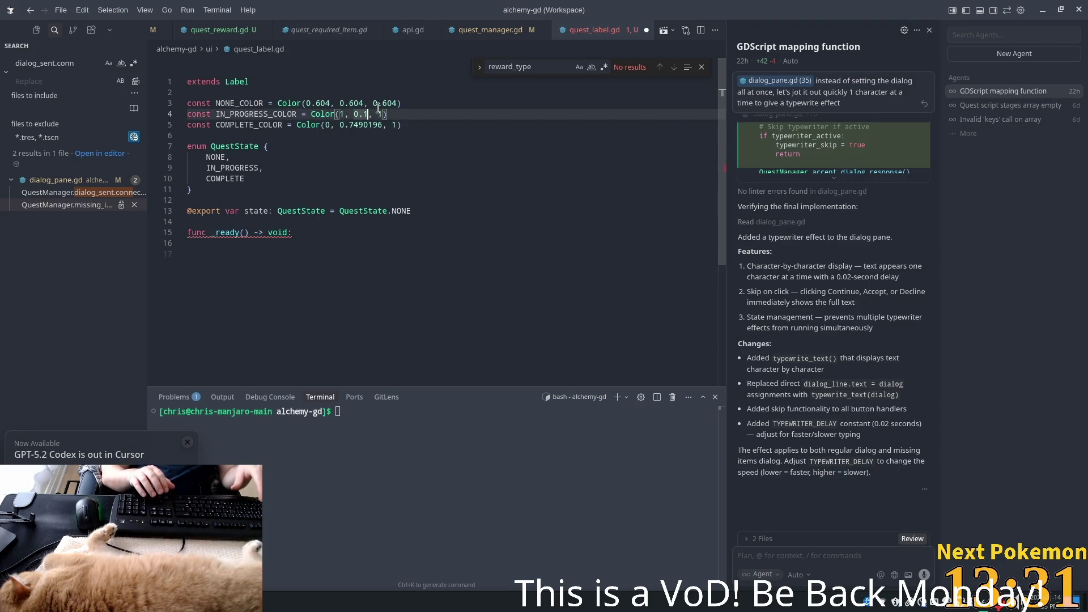
key(BackSpace)
key(BackSpace)
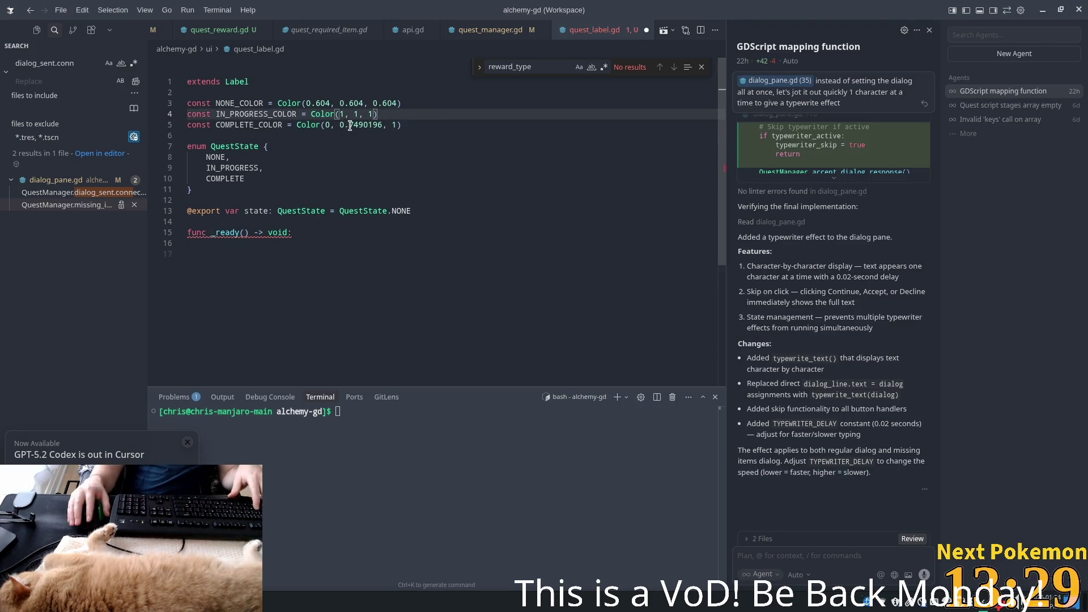
shift+click(306, 113)
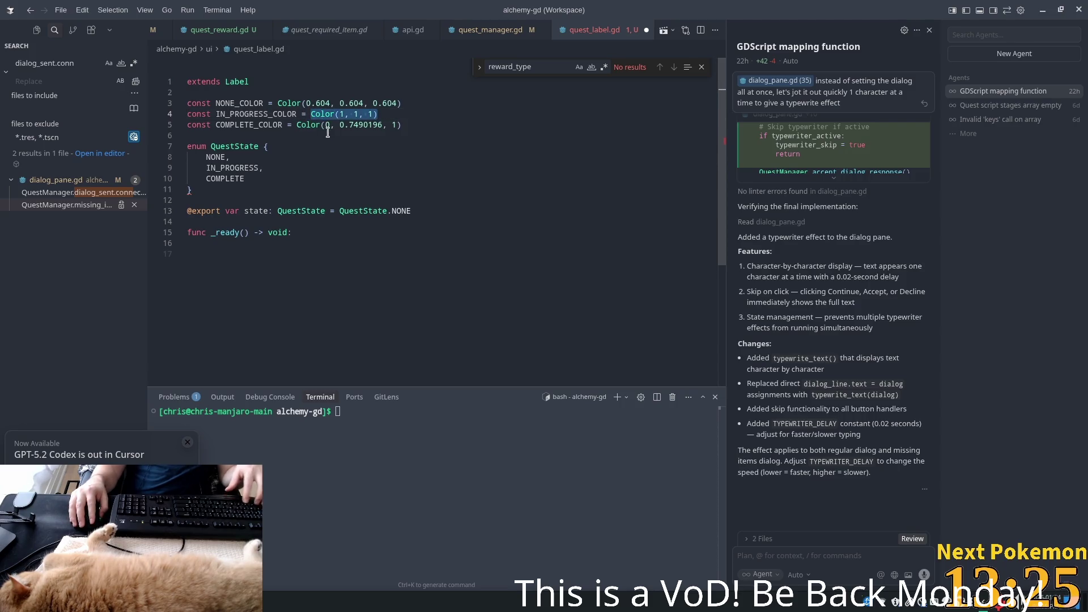
key(ctrl+z)
key(ctrl+z)
key(ctrl+z)
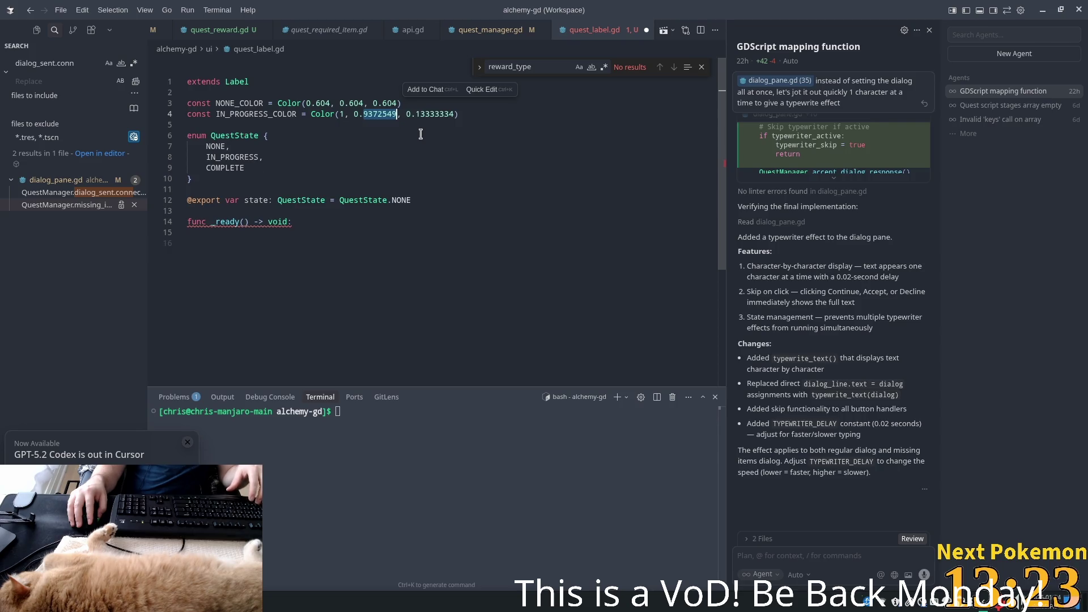
key(ctrl+shift+z)
key(ctrl+shift+z)
key(ctrl+shift+z)
key(ctrl+shift+z)
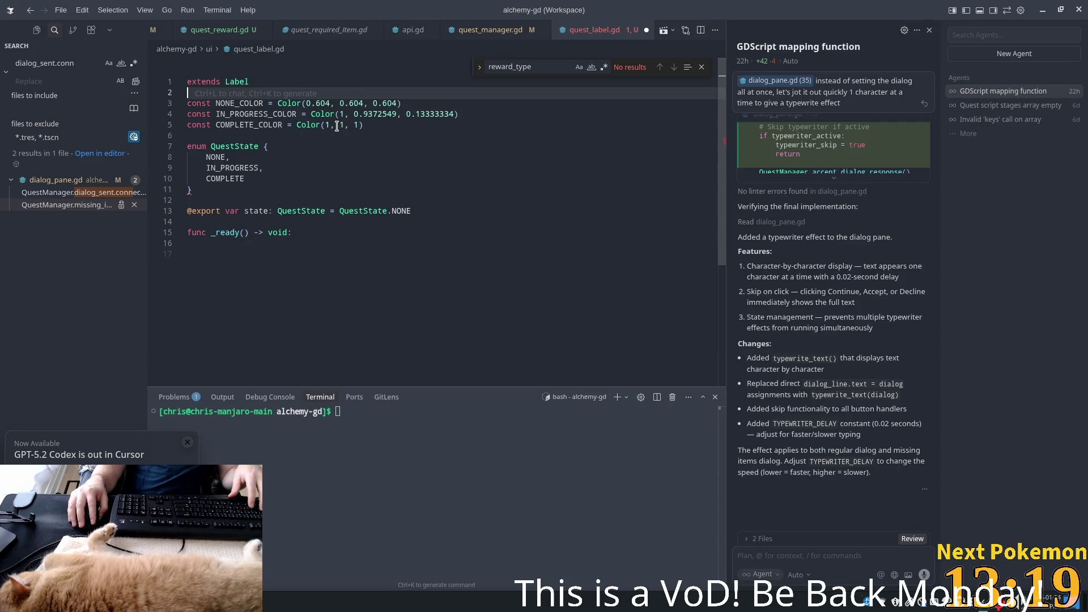
Step: Fix COMPLETE_COLOR to Color(0, 1, 0, 1), save, and return to Godot
double_click(328, 125)
text(00)
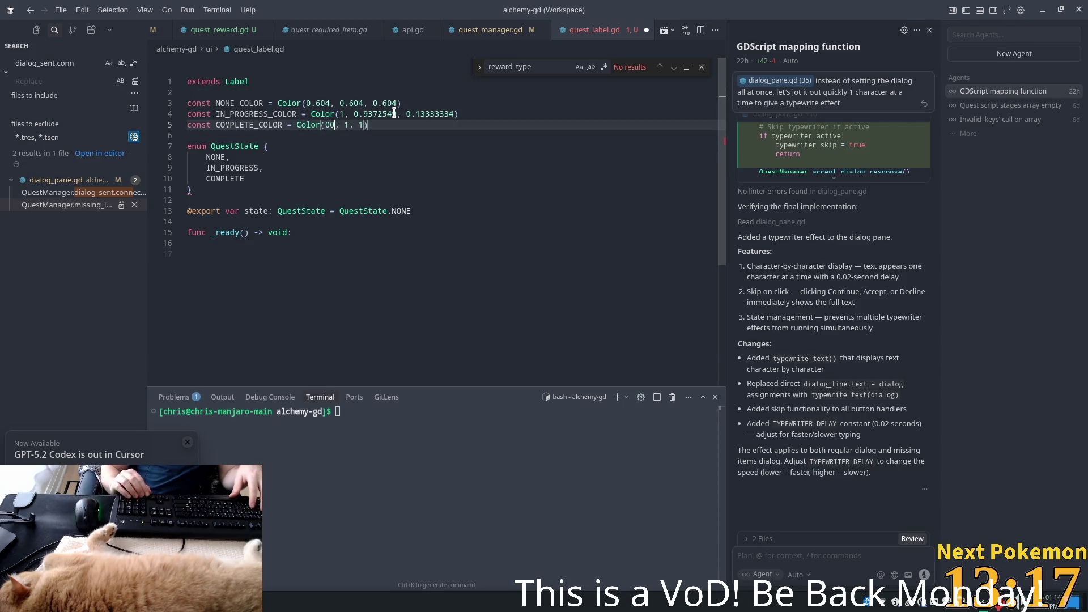
key(BackSpace)
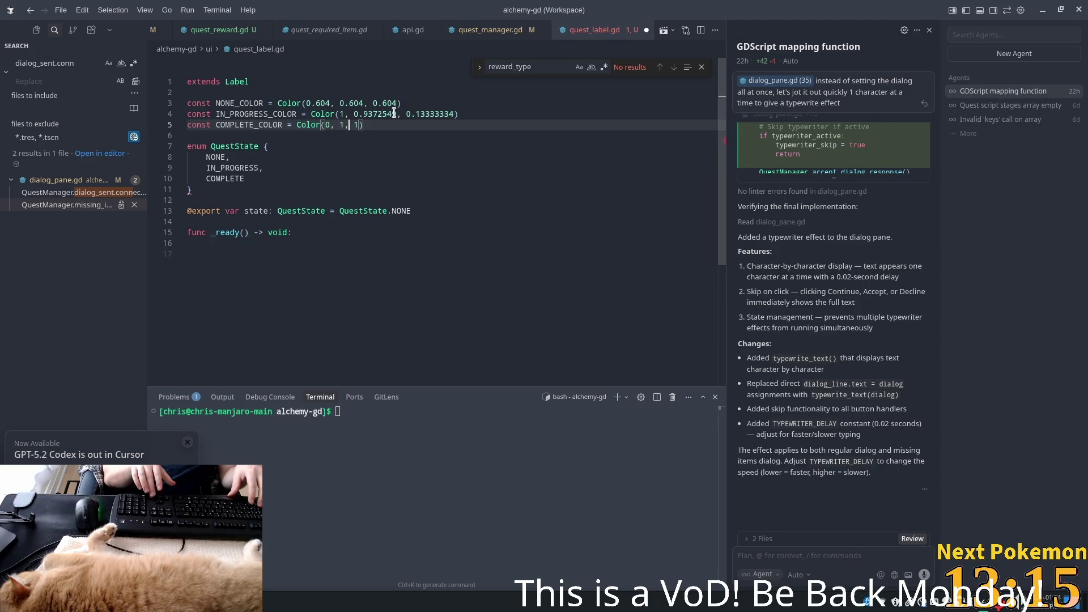
text(0,)
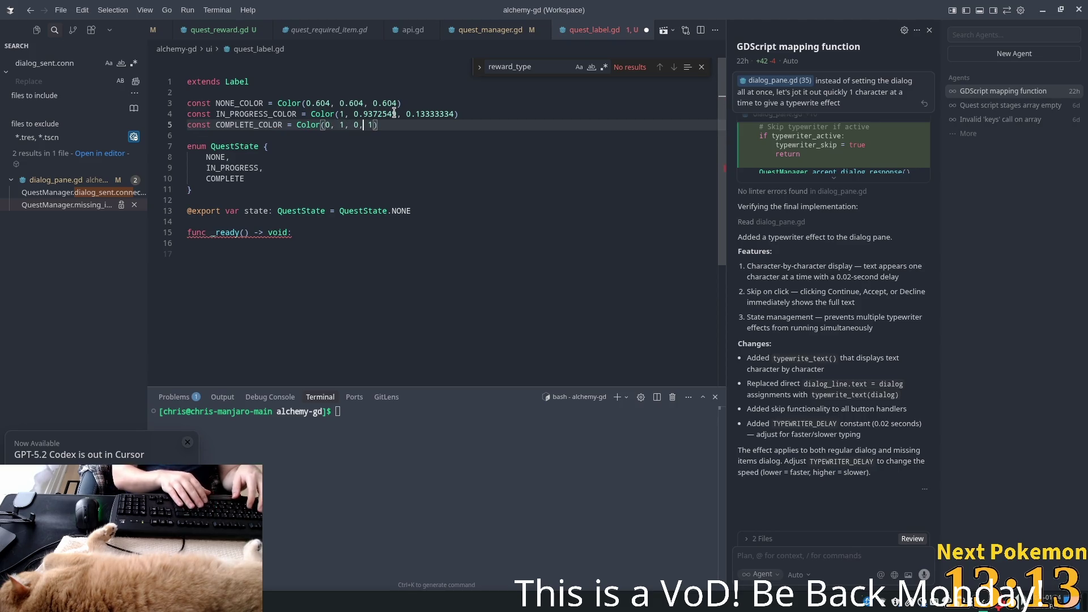
key(ctrl+s)
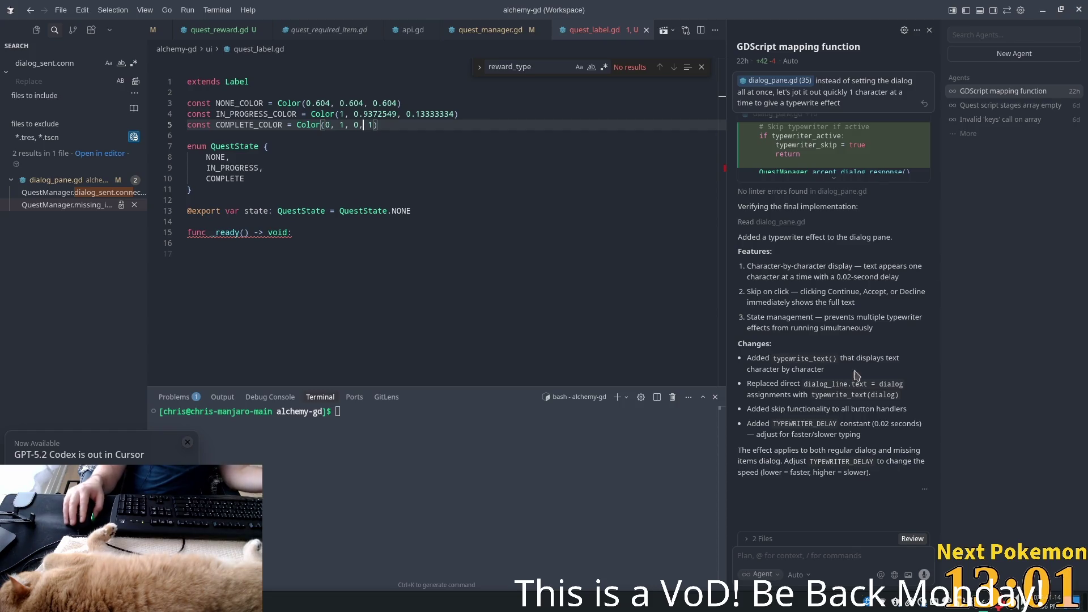
key(alt+Tab)
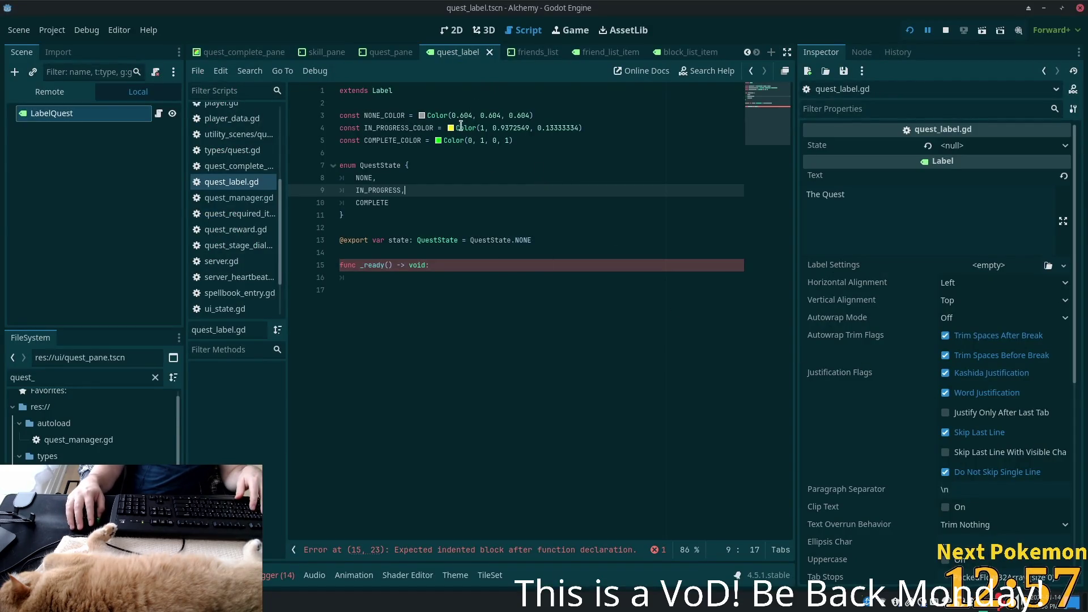
mouse_move(466, 127)
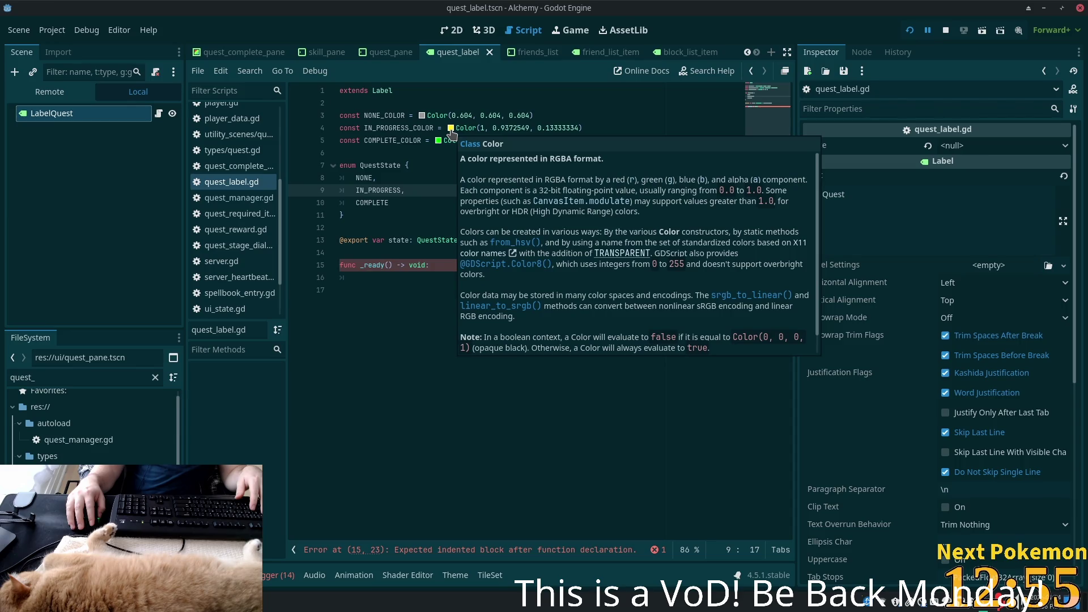
Step: Glance at the quest_pane layout, then select CostLabel in the spell_tooltip scene
click(546, 127)
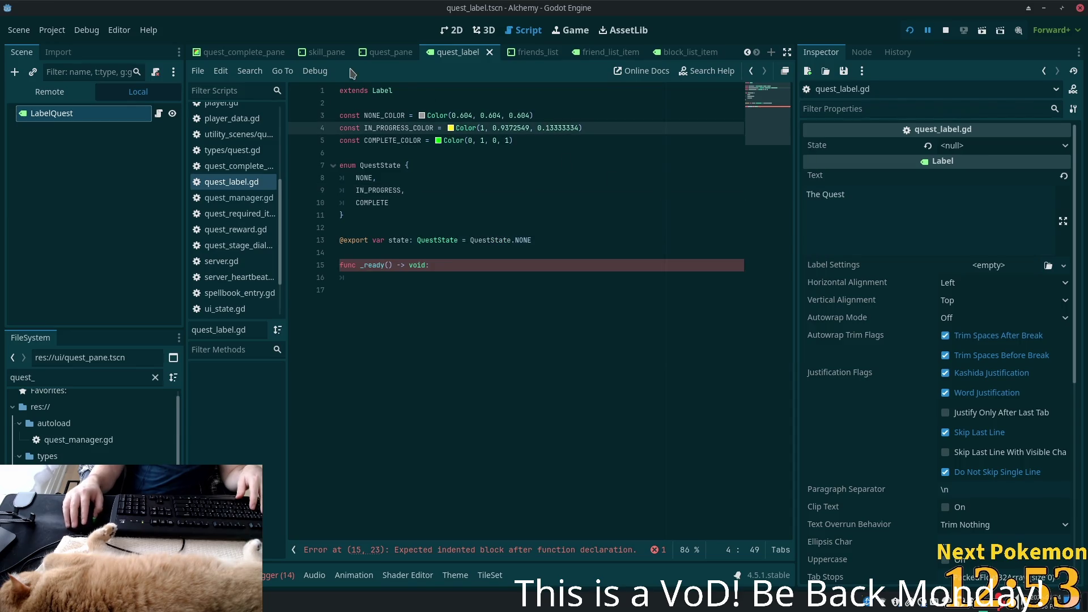
click(387, 52)
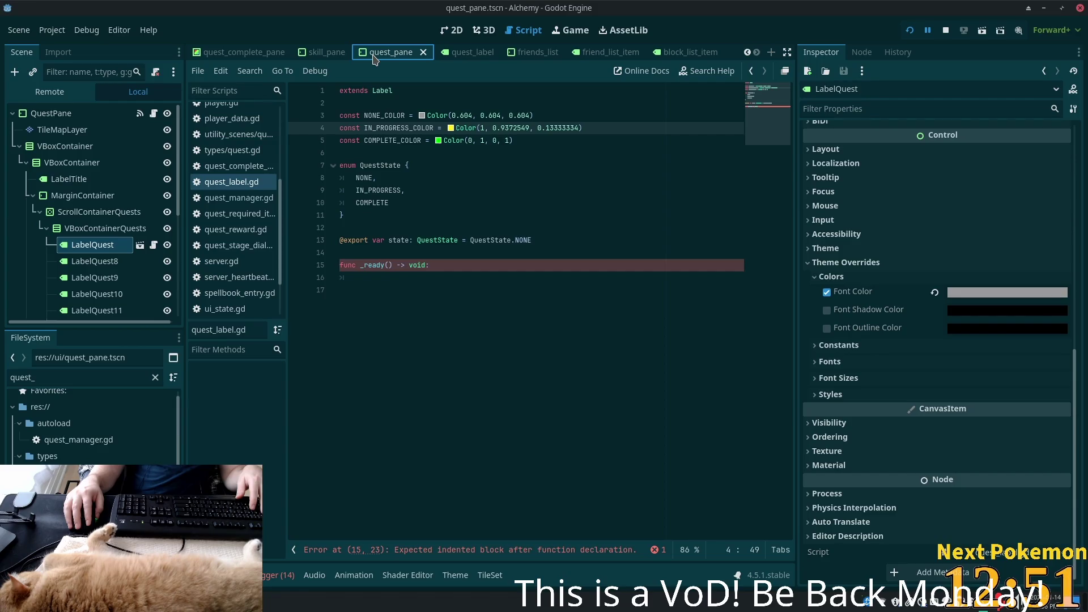
click(452, 30)
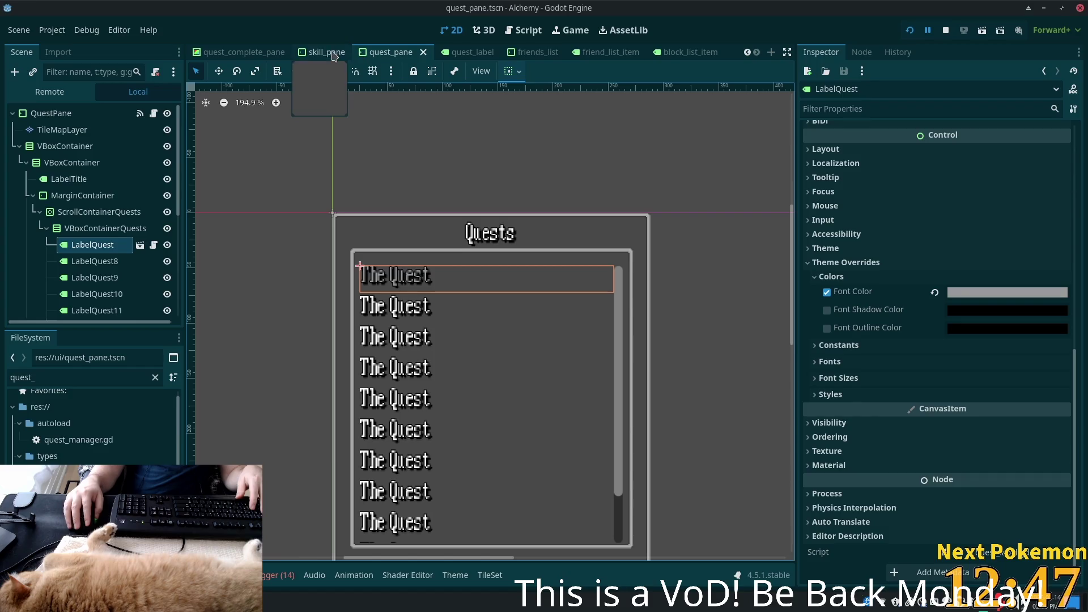
scroll(348, 58, up, 1)
scroll(365, 56, up, 1)
scroll(383, 54, up, 1)
click(386, 54)
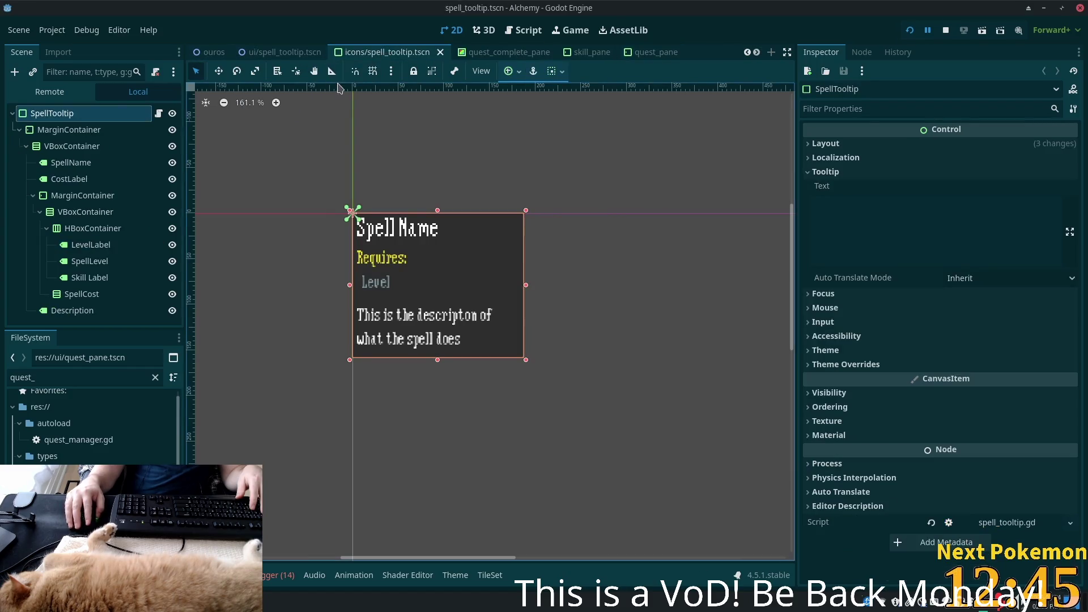
click(71, 162)
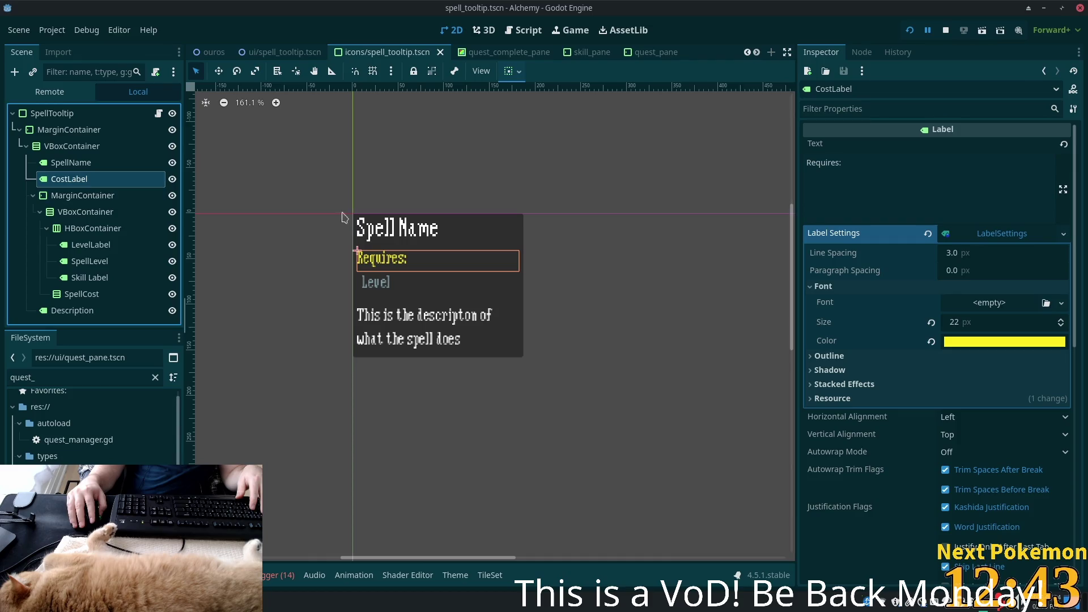
Step: Copy CostLabel's yellow font colour as a Color expression and target IN_PROGRESS_COLOR in Cursor
click(1034, 343)
click(949, 300)
triple_click(969, 298)
key(ctrl+c)
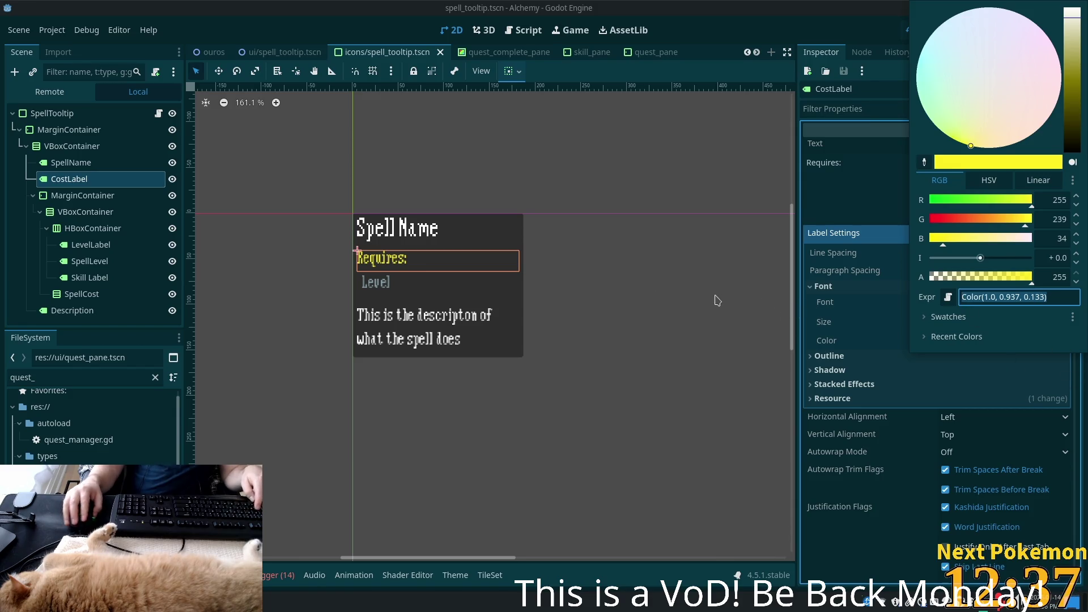
key(alt+Tab)
key(ctrl+v)
drag(396, 117, 324, 113)
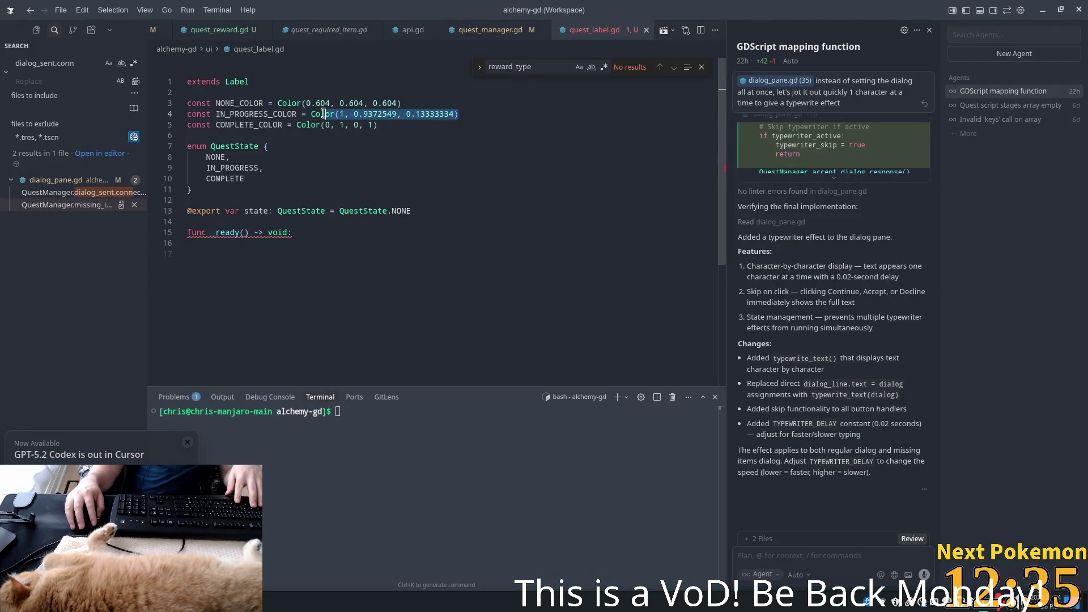
Step: Save IN_PROGRESS_COLOR as Color(1.0, 0.937, 0.133) and check the quest scenes in Godot
key(ctrl+v)
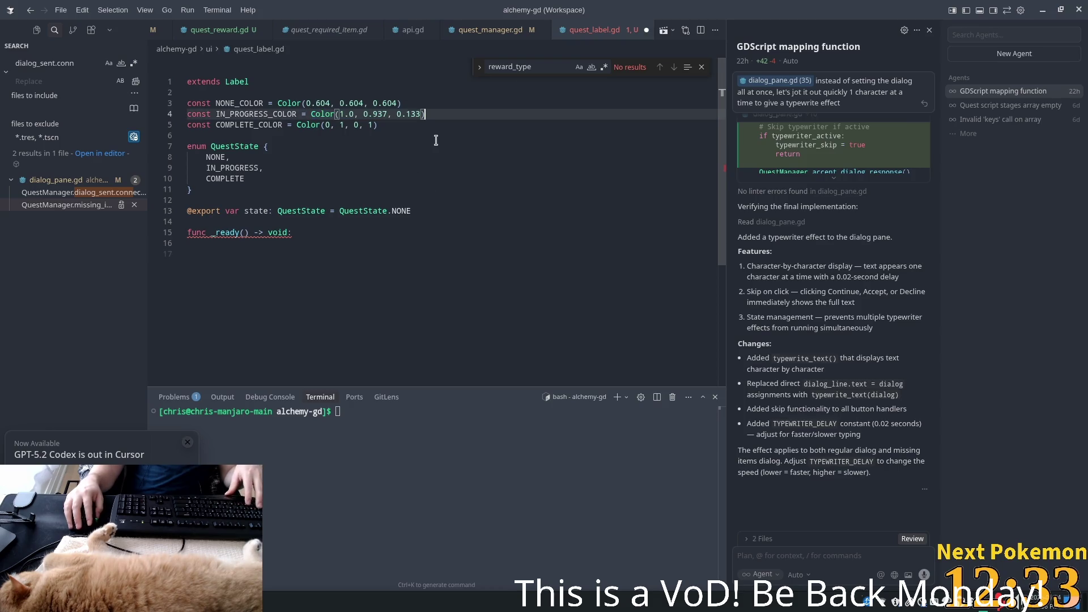
key(ctrl+s)
click(323, 223)
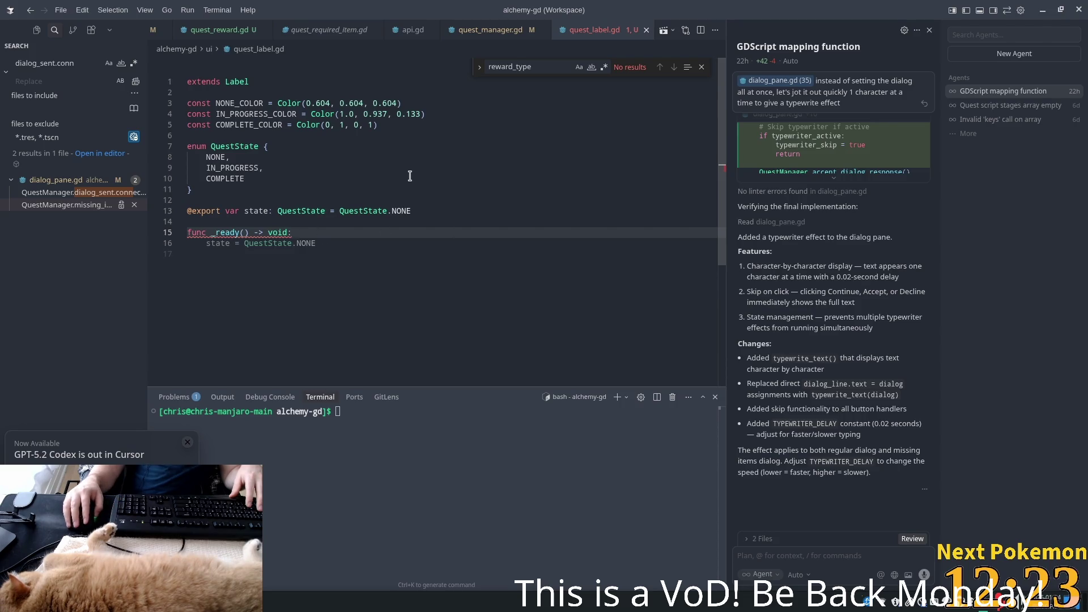
key(alt+Tab)
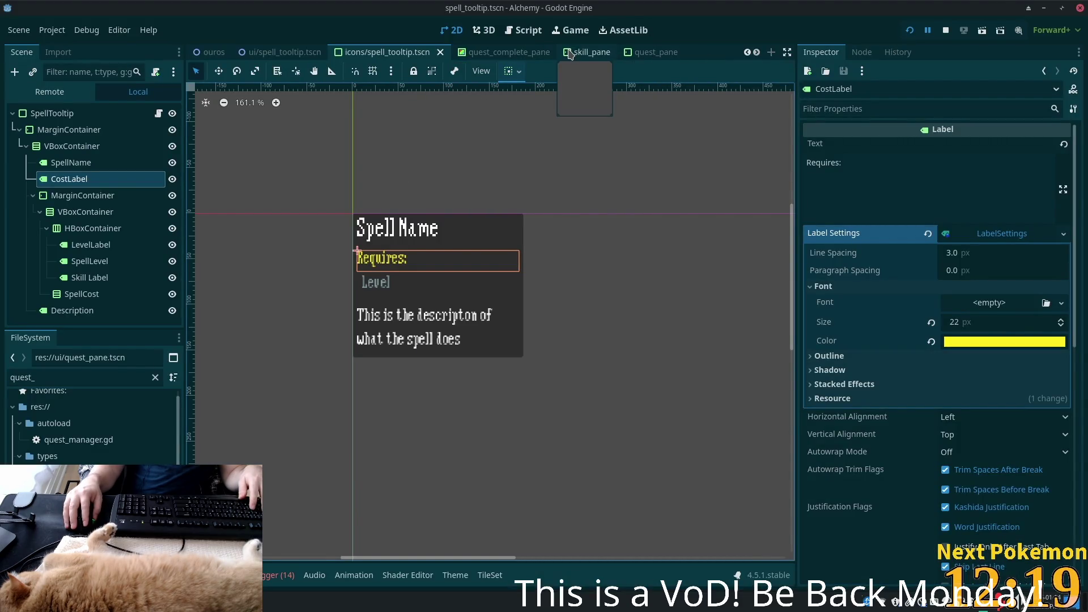
scroll(487, 53, down, 2)
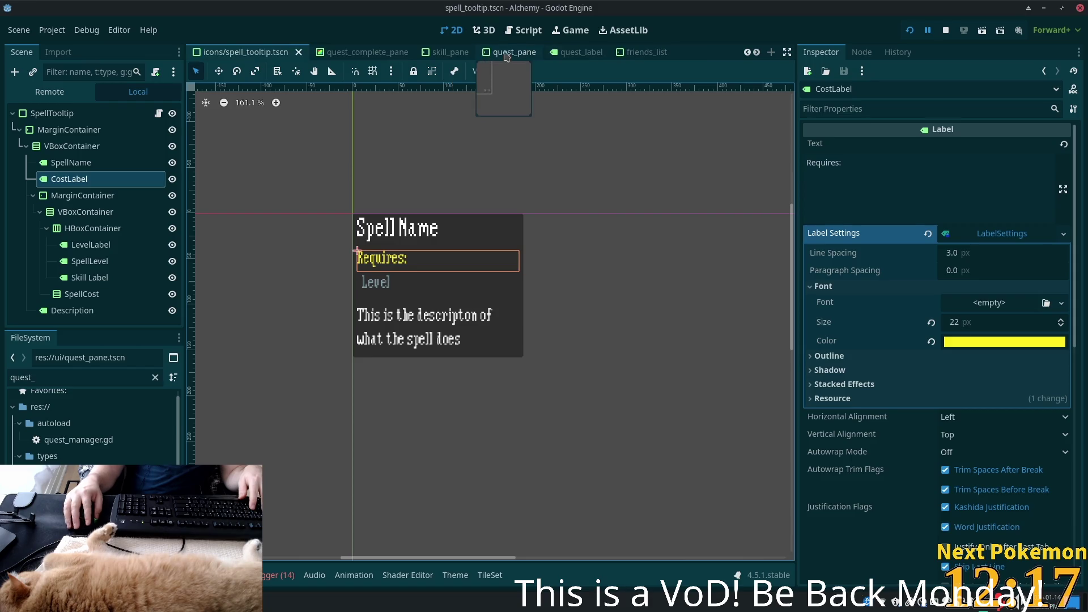
click(502, 53)
click(573, 53)
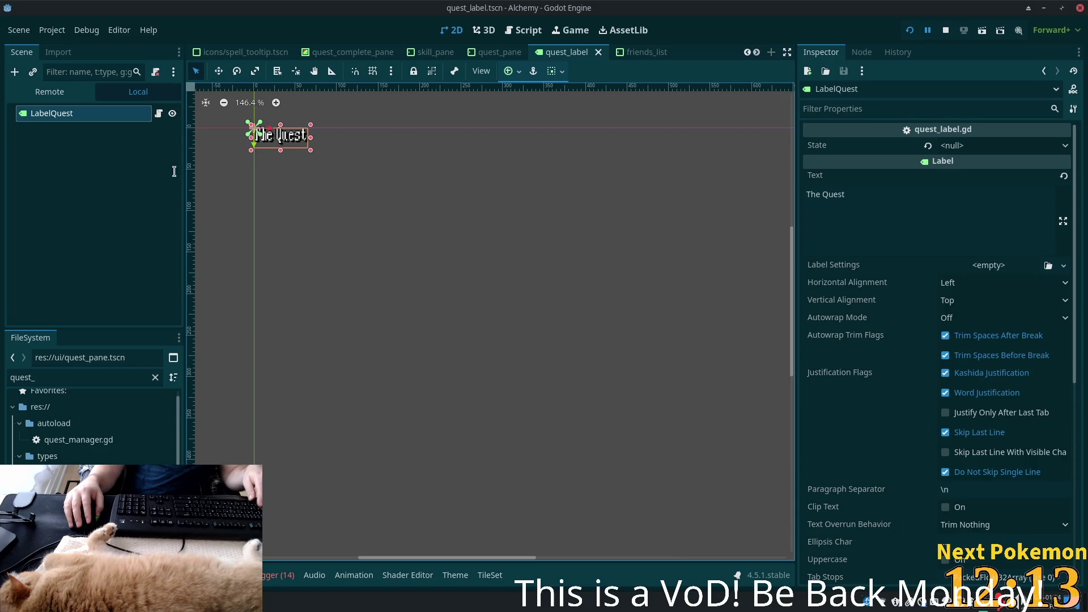
key(alt+Tab)
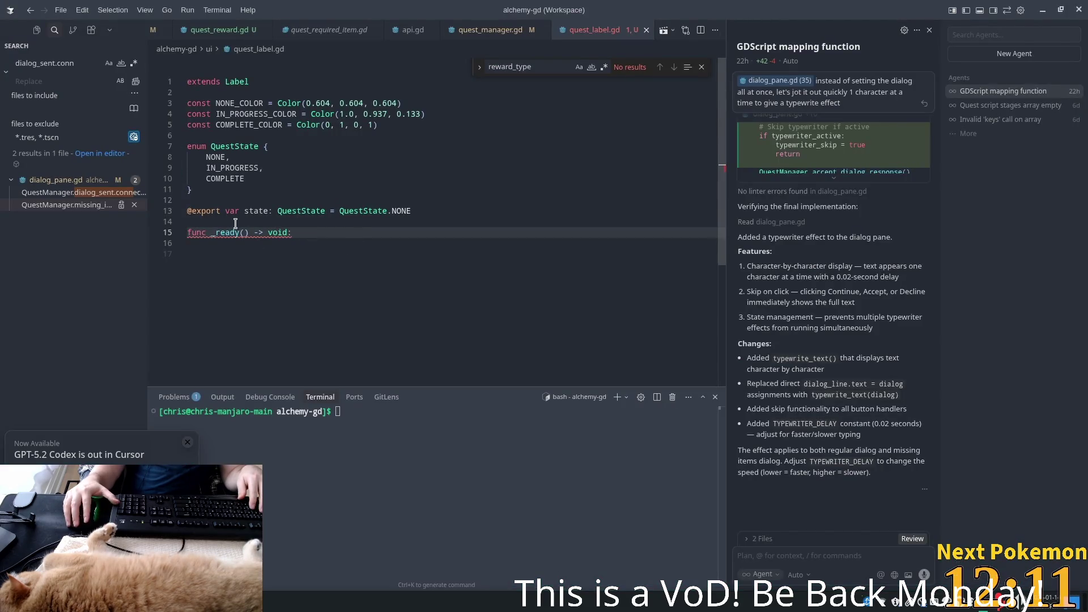
Step: Write _ready() as a match on state setting label_settings.font_color per colour constant, then save
key(Return)
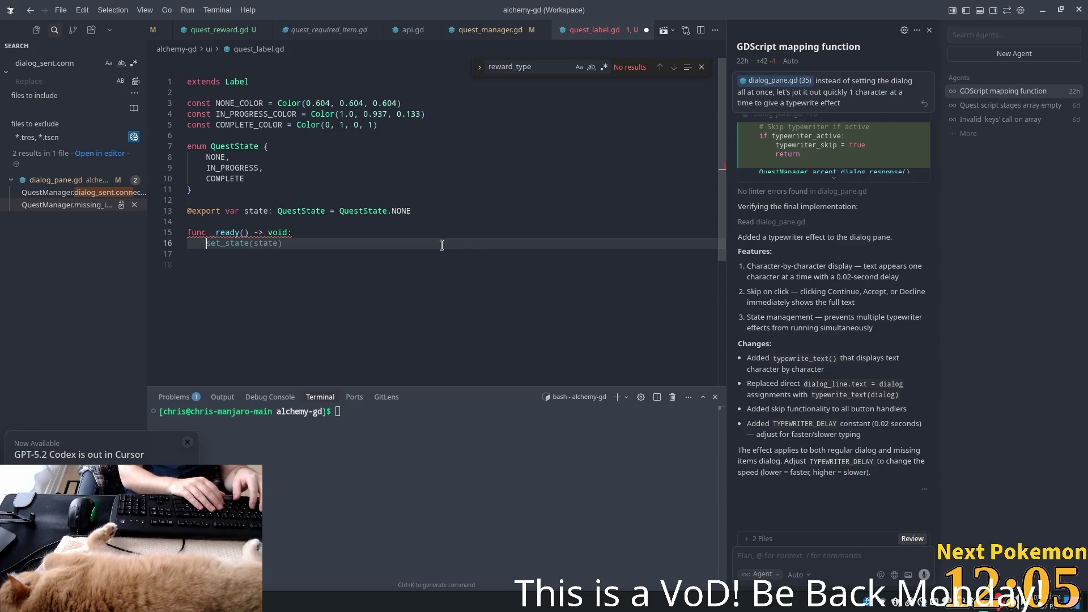
text(m)
key(BackSpace)
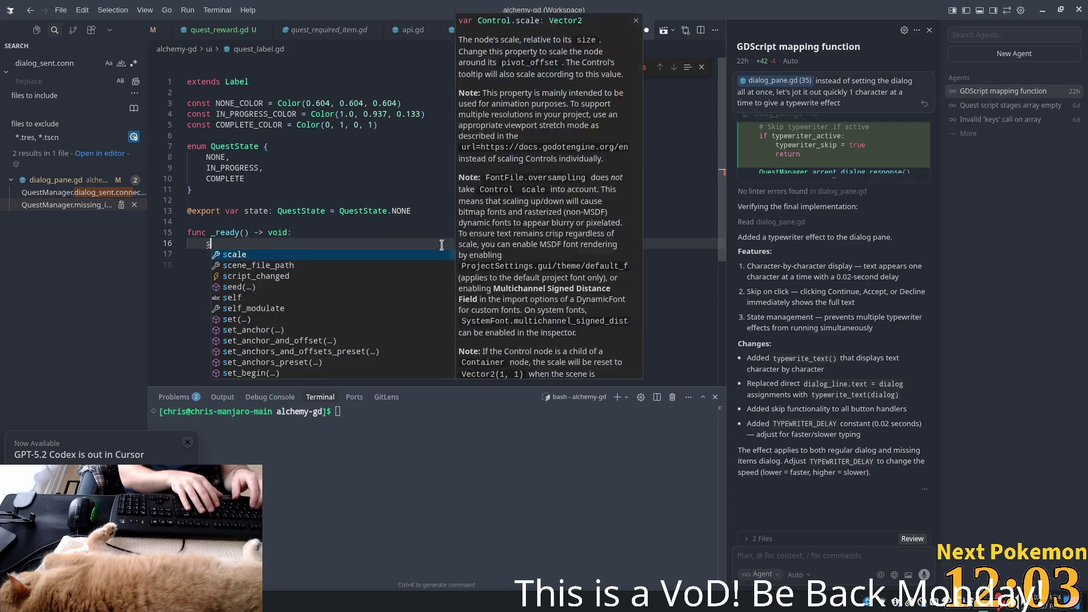
text(switch (state):)
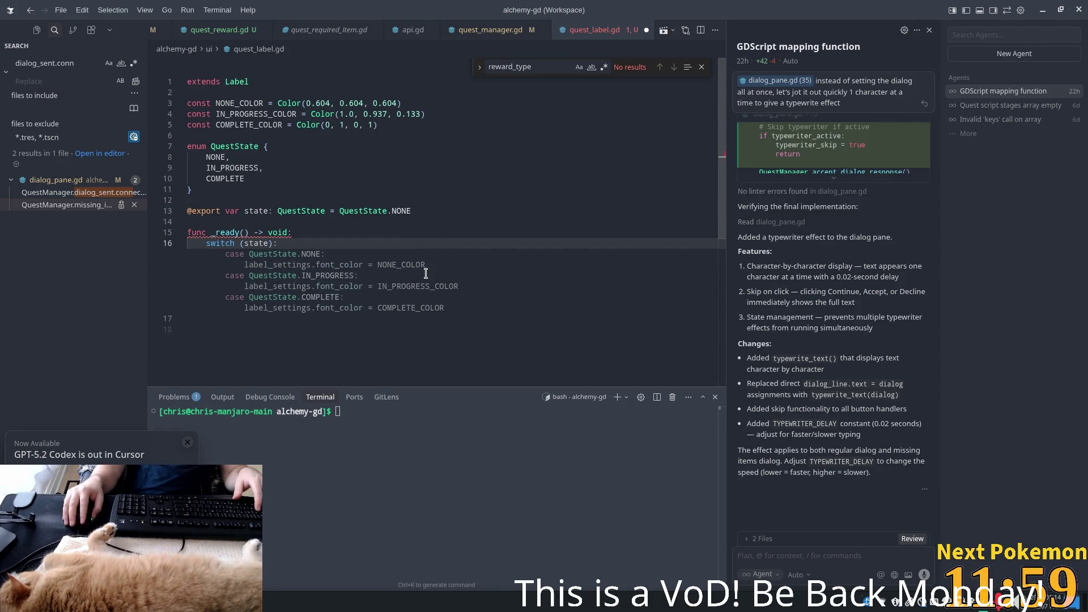
key(Tab)
key(Tab)
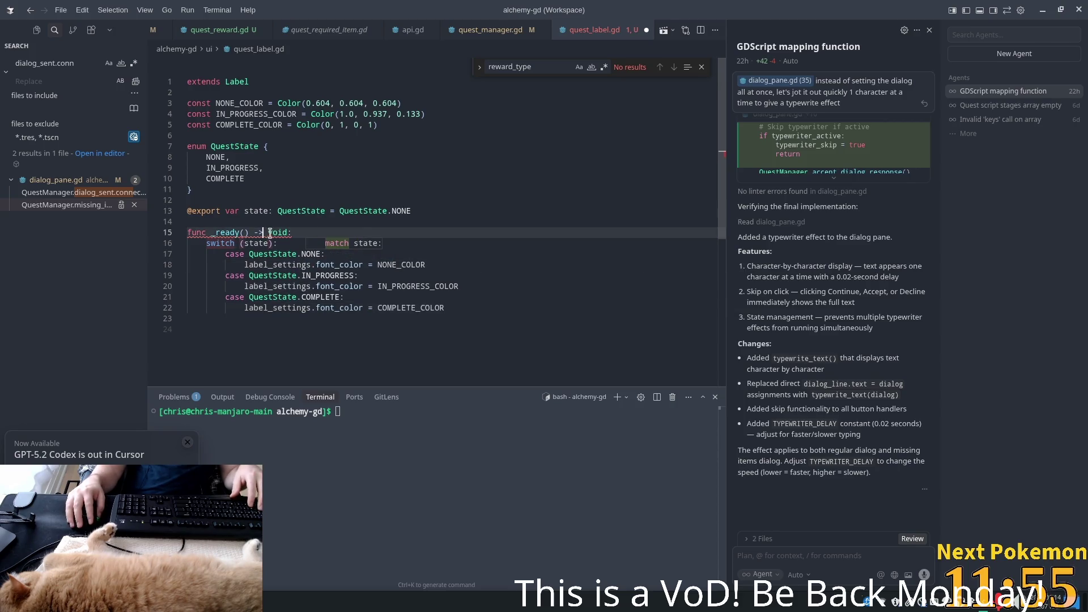
mouse_move(256, 232)
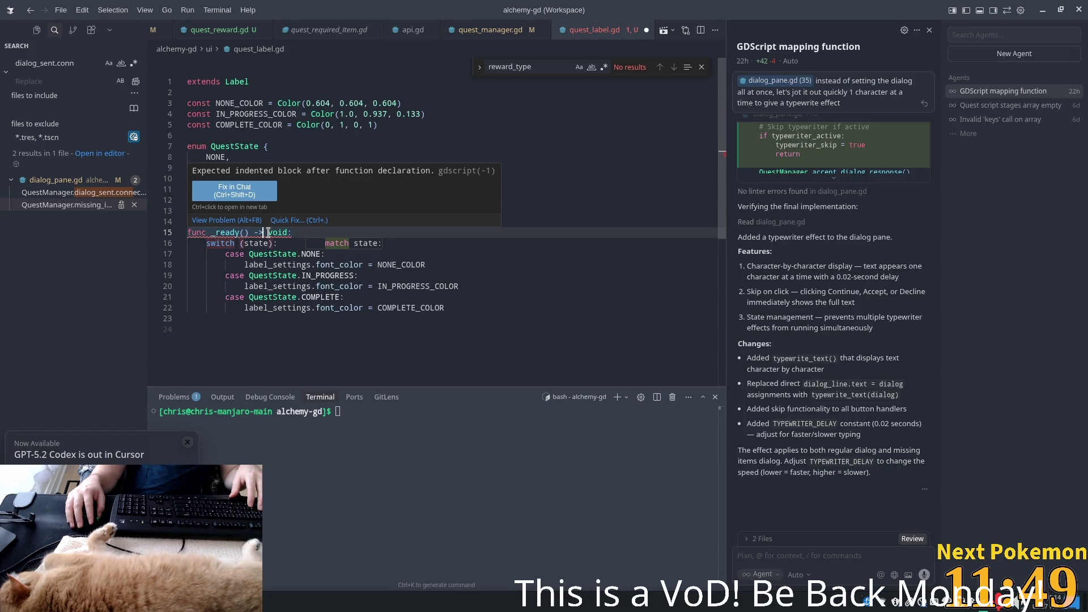
click(295, 244)
key(ctrl+s)
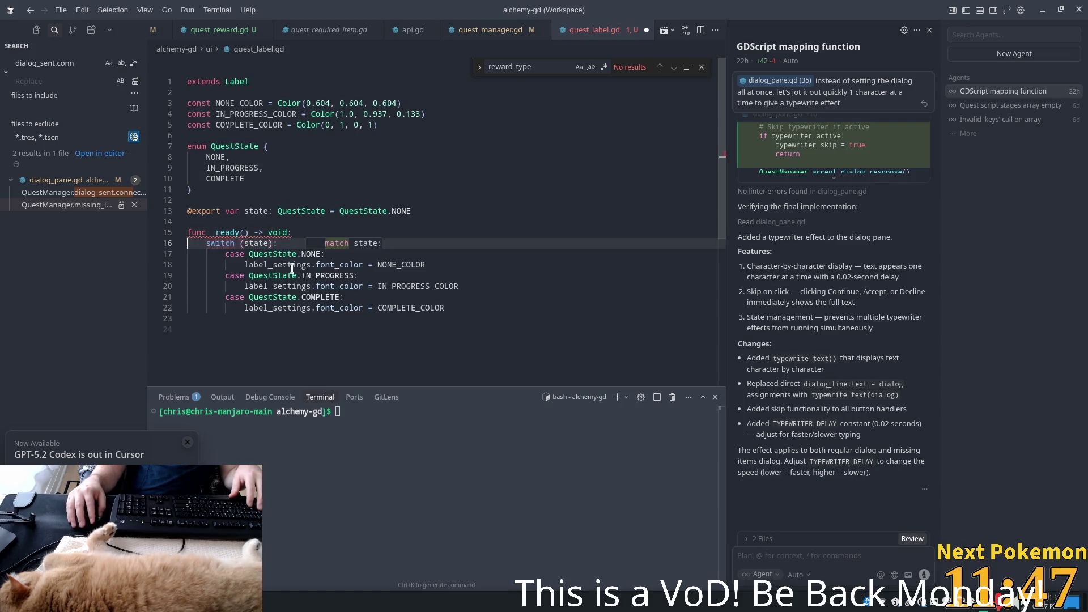
key(Up)
key(Up)
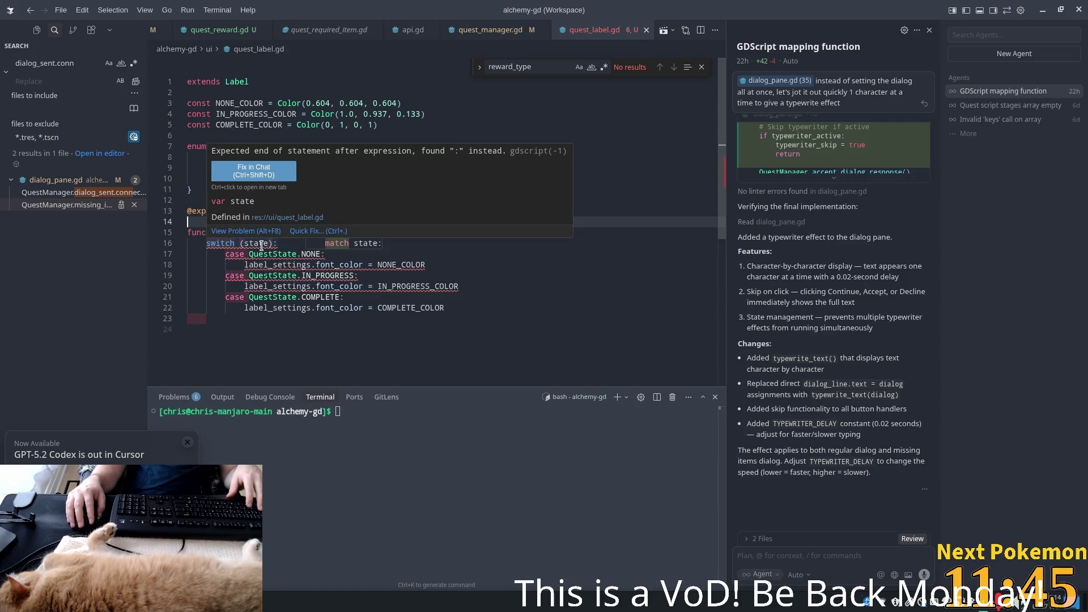
key(Tab)
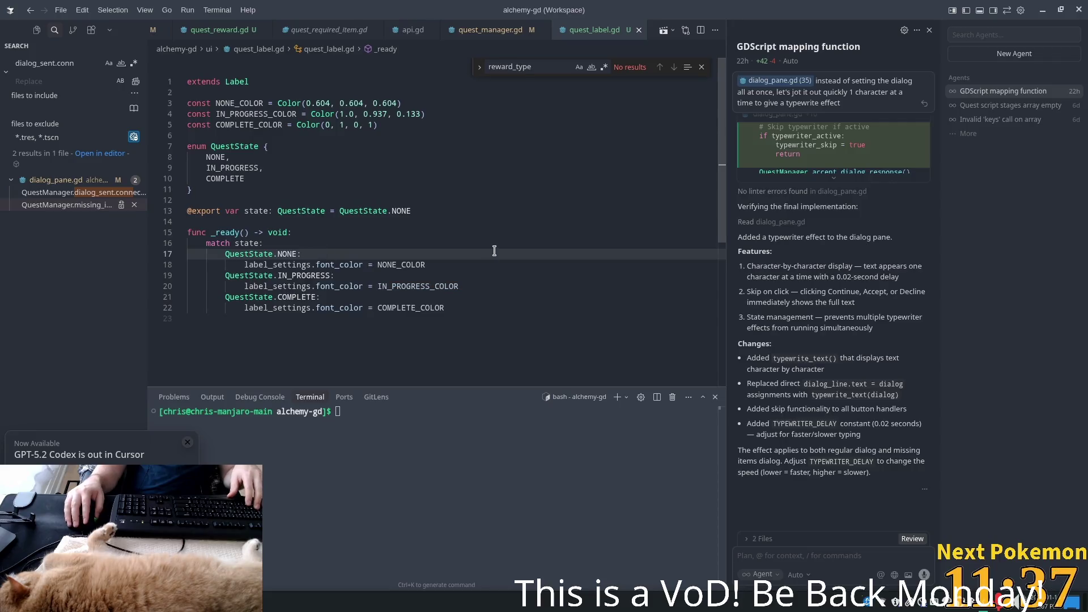
key(Tab)
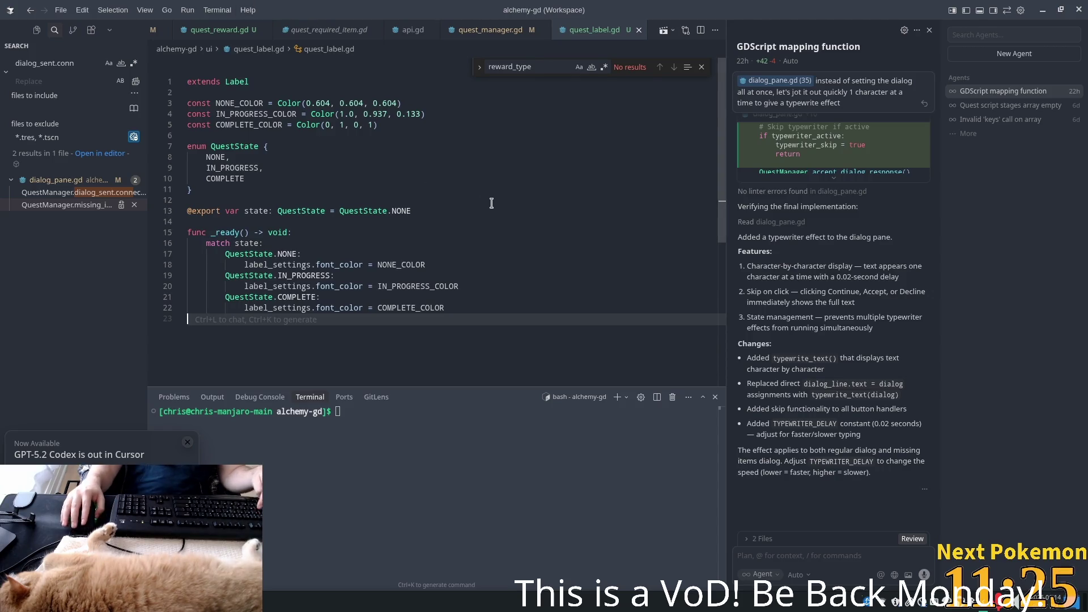
key(alt+Tab)
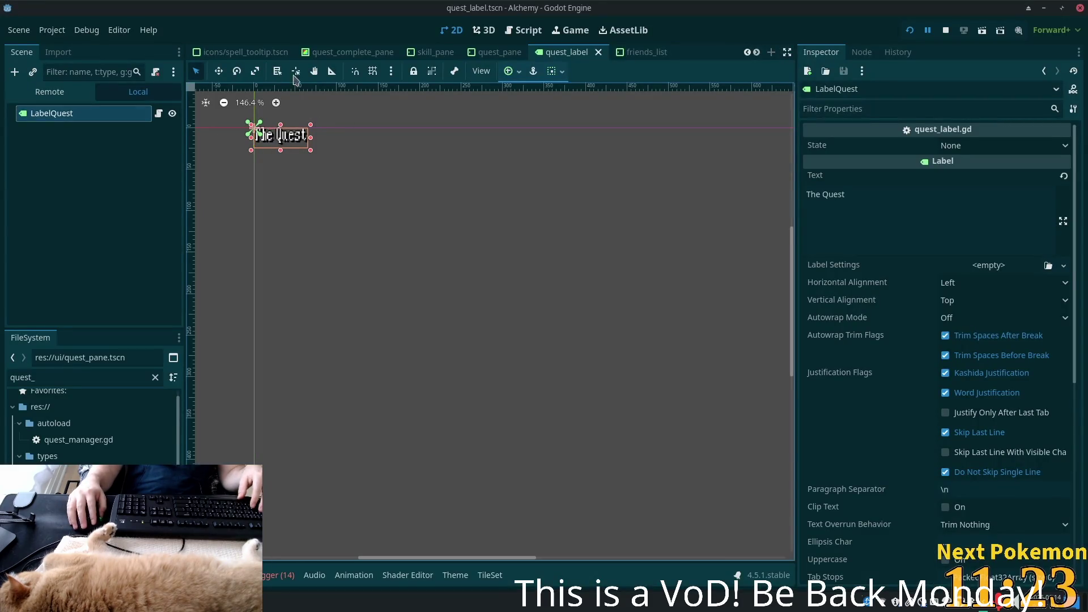
Step: Add a preload of quest_label.tscn near the top of QuestPane's script
click(499, 52)
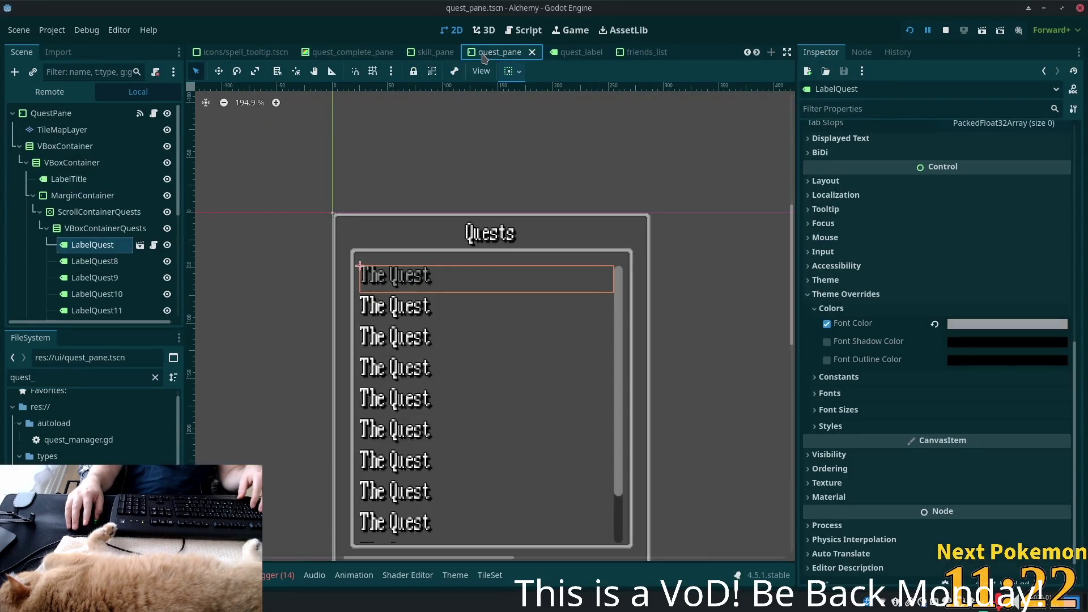
click(96, 377)
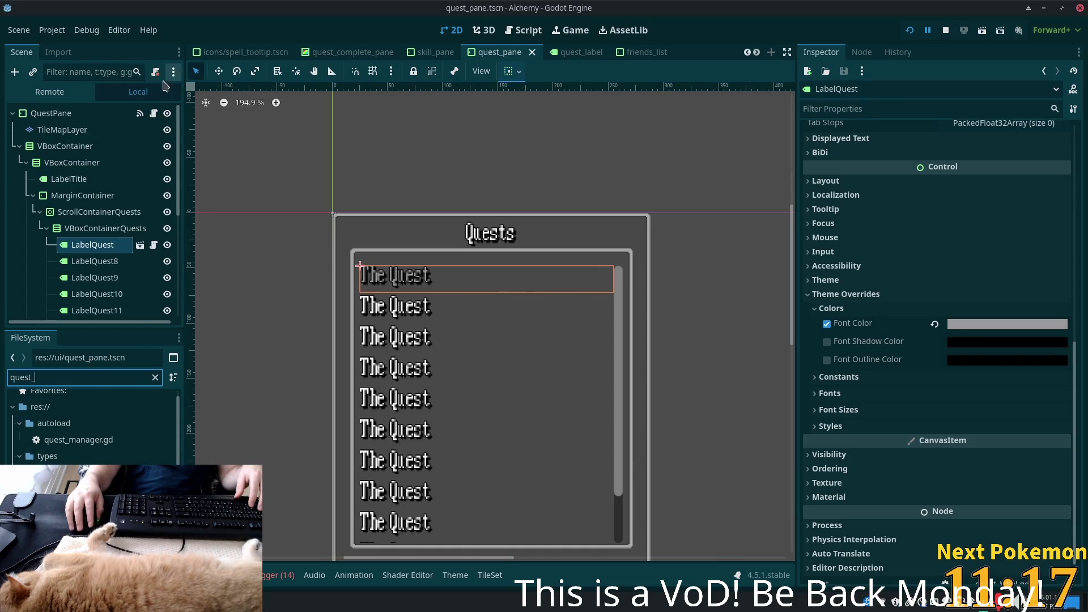
click(154, 115)
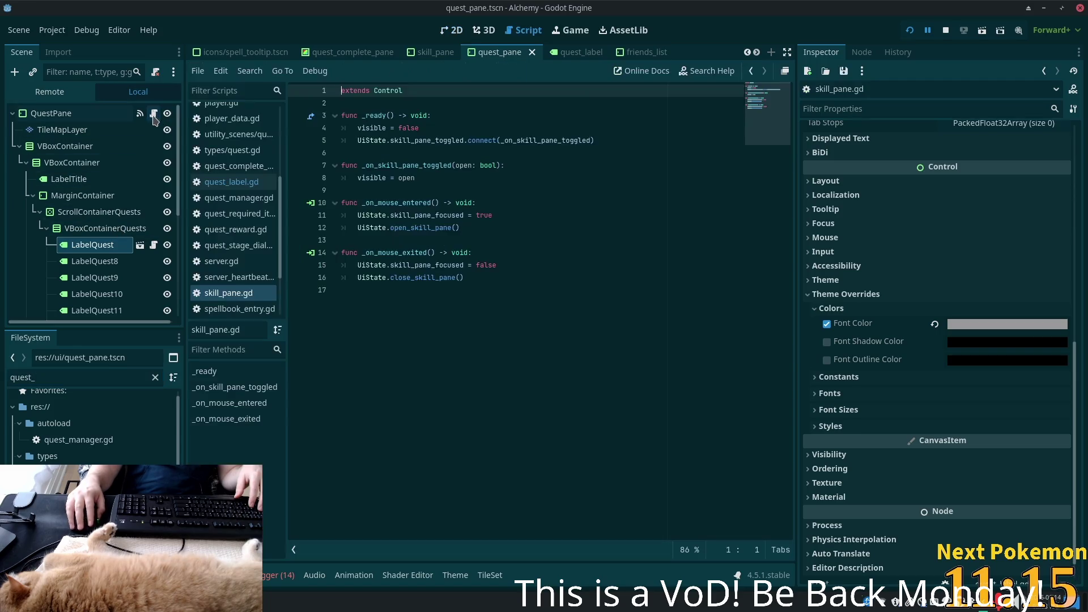
click(341, 105)
key(Return)
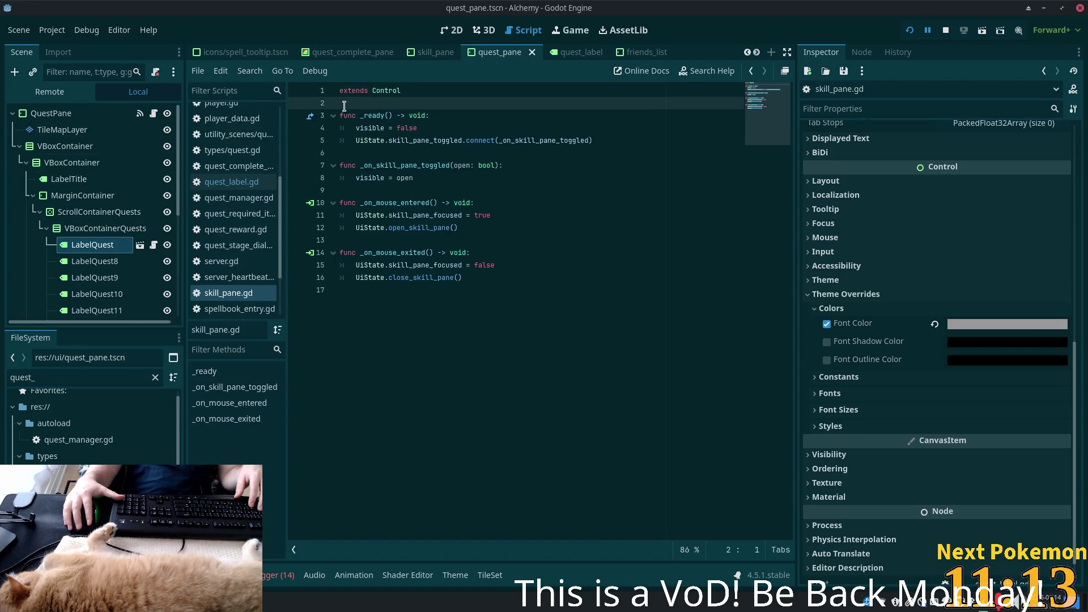
key(Return)
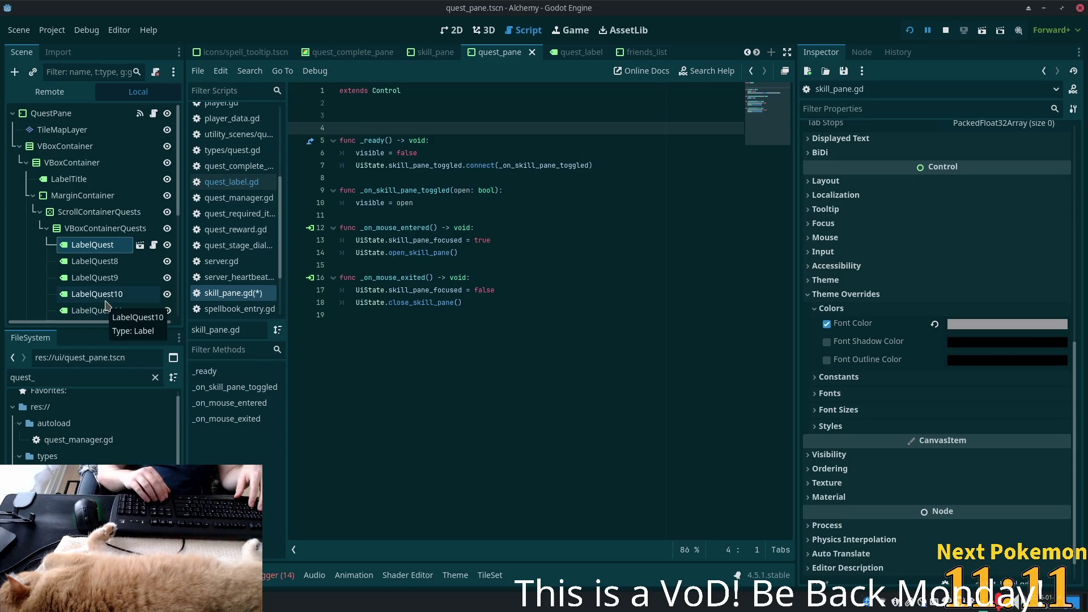
key(Up)
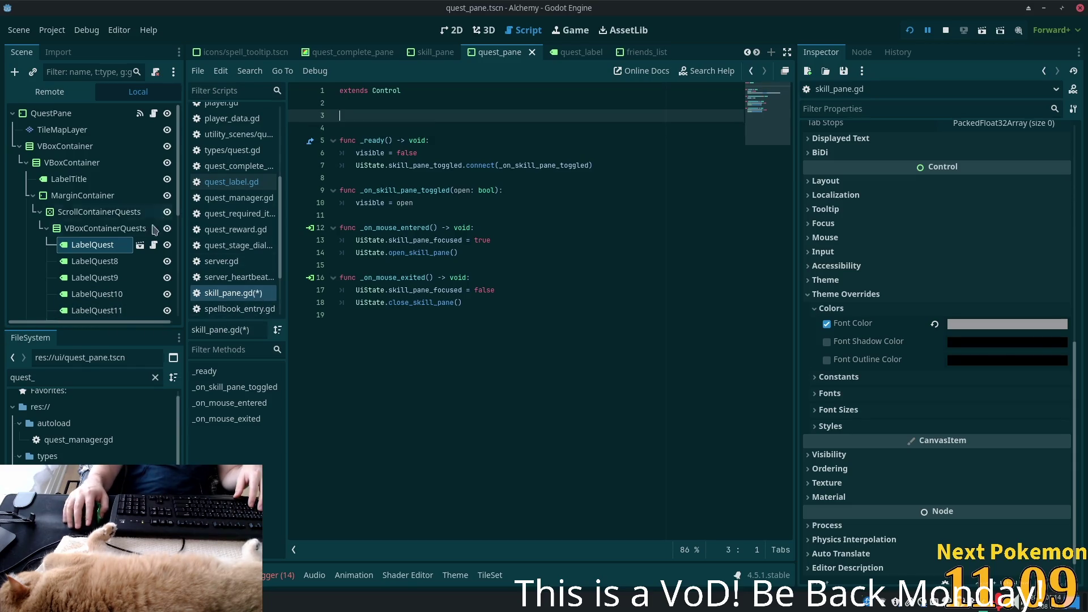
click(68, 377)
text(la)
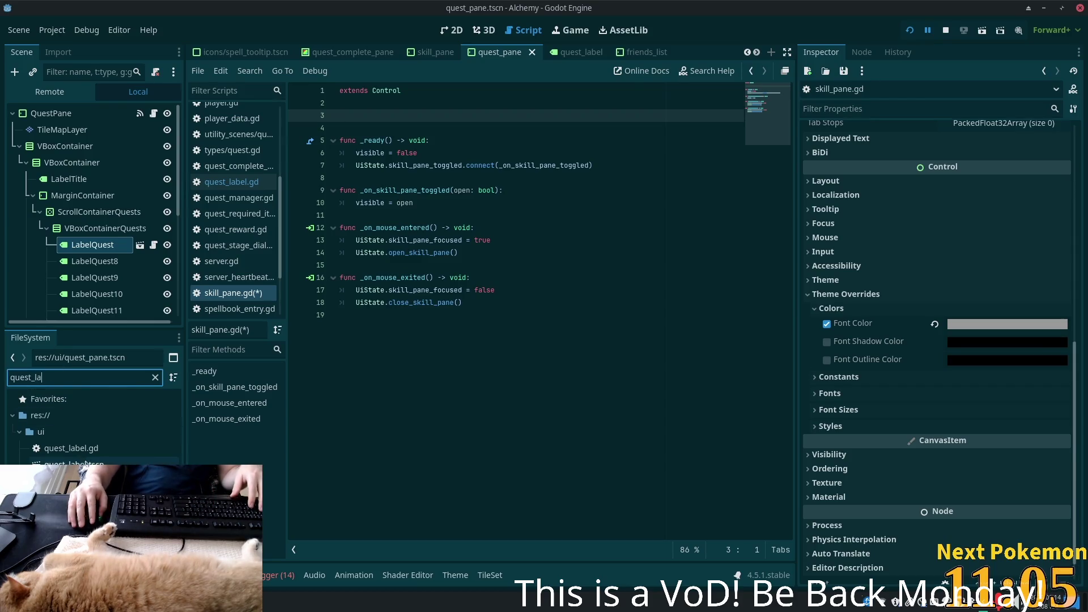
ctrl+drag(73, 463, 408, 115)
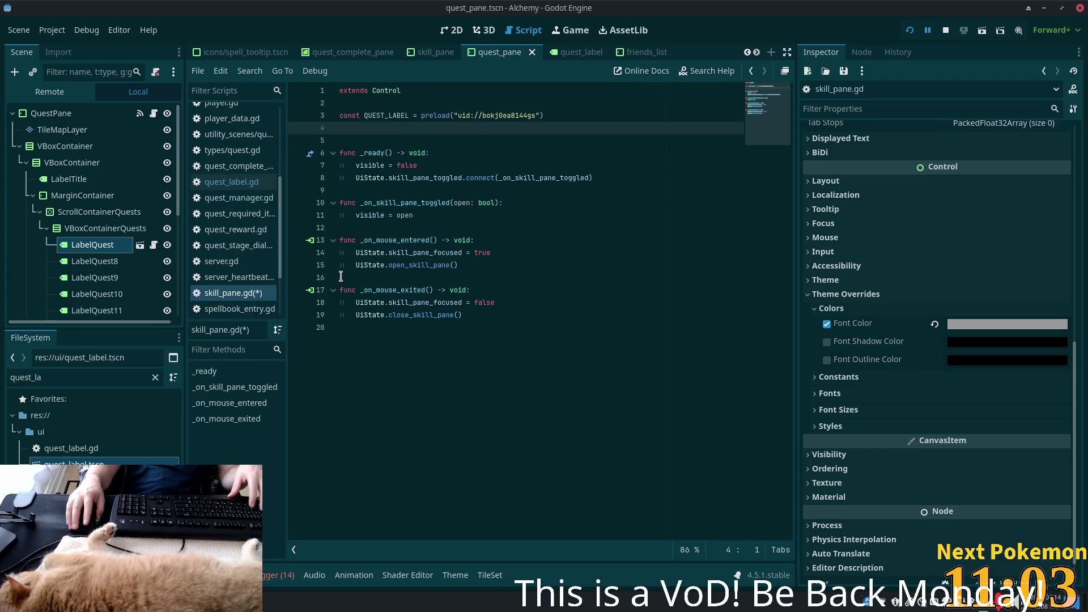
Step: Add an onready reference to VBoxContainerQuests and tidy the blank lines
click(96, 230)
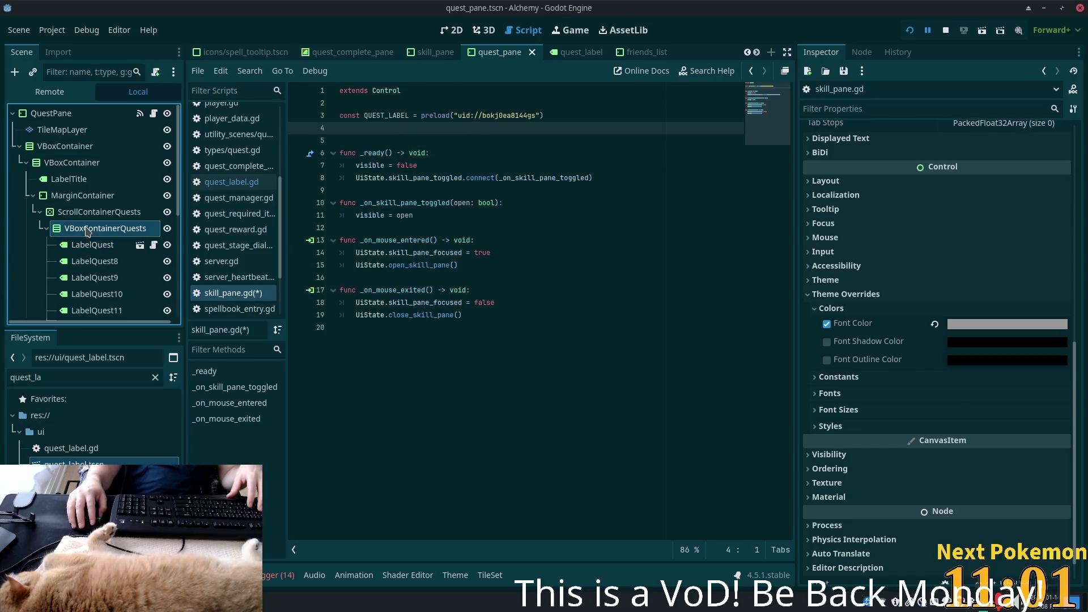
drag(97, 234, 372, 136)
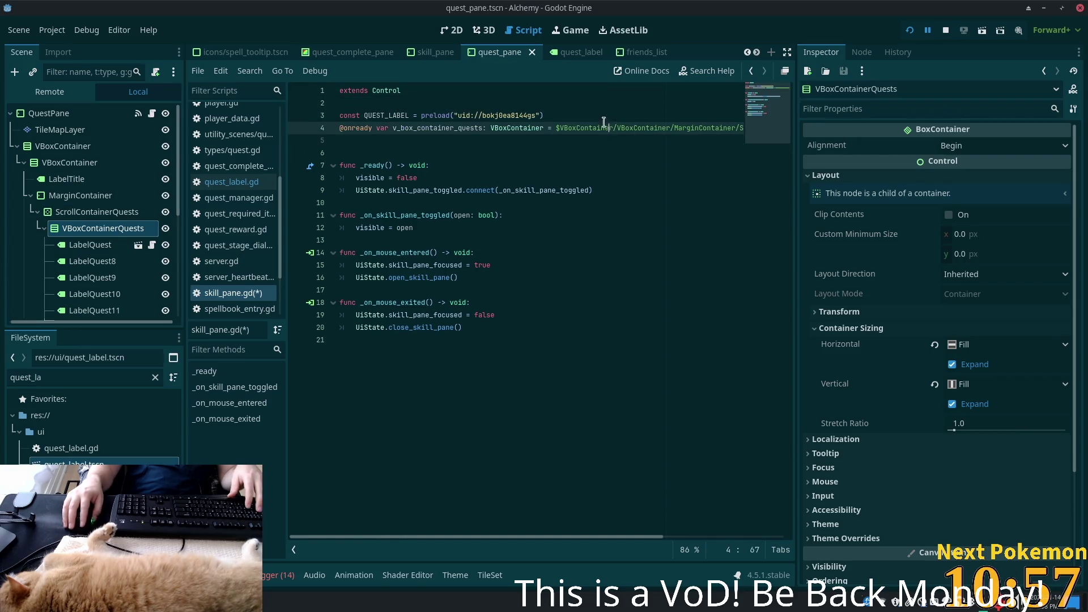
click(438, 164)
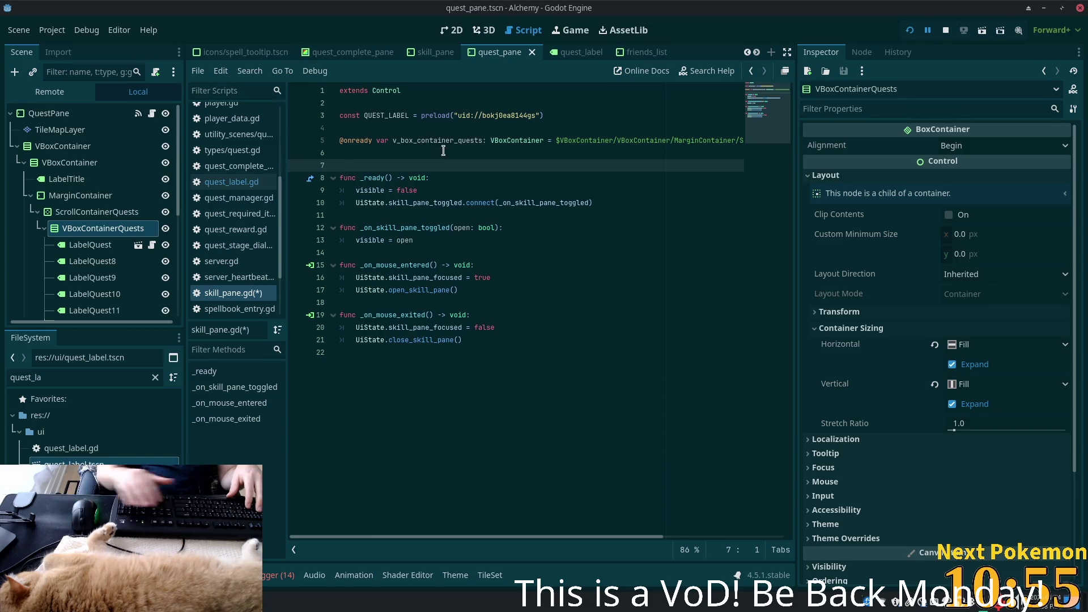
key(BackSpace)
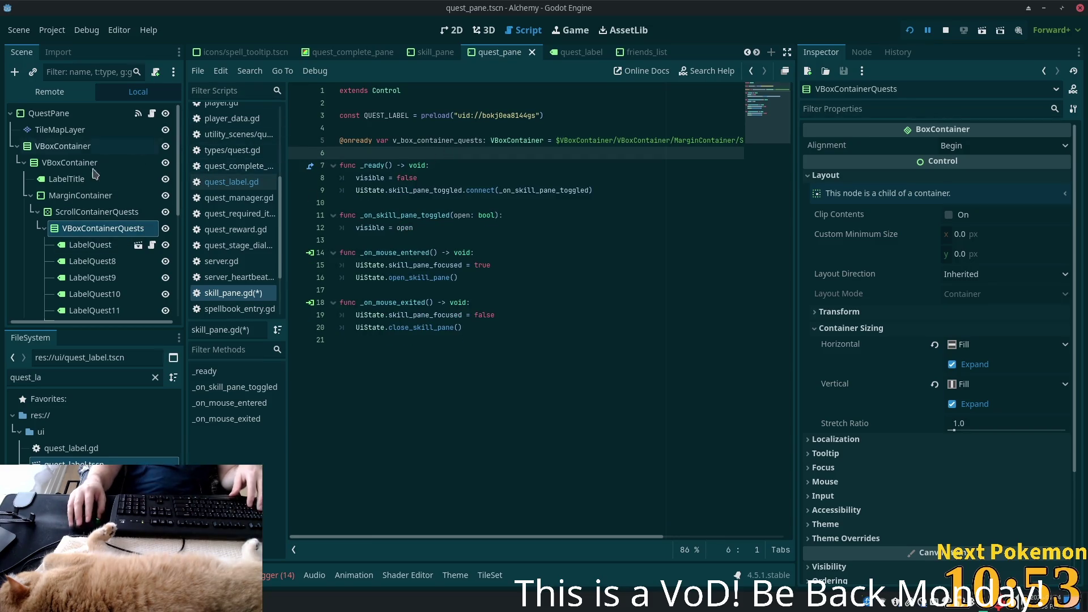
Step: Delete the 11 placeholder LabelQuest nodes from the quest container
click(101, 246)
scroll(118, 225, down, 2)
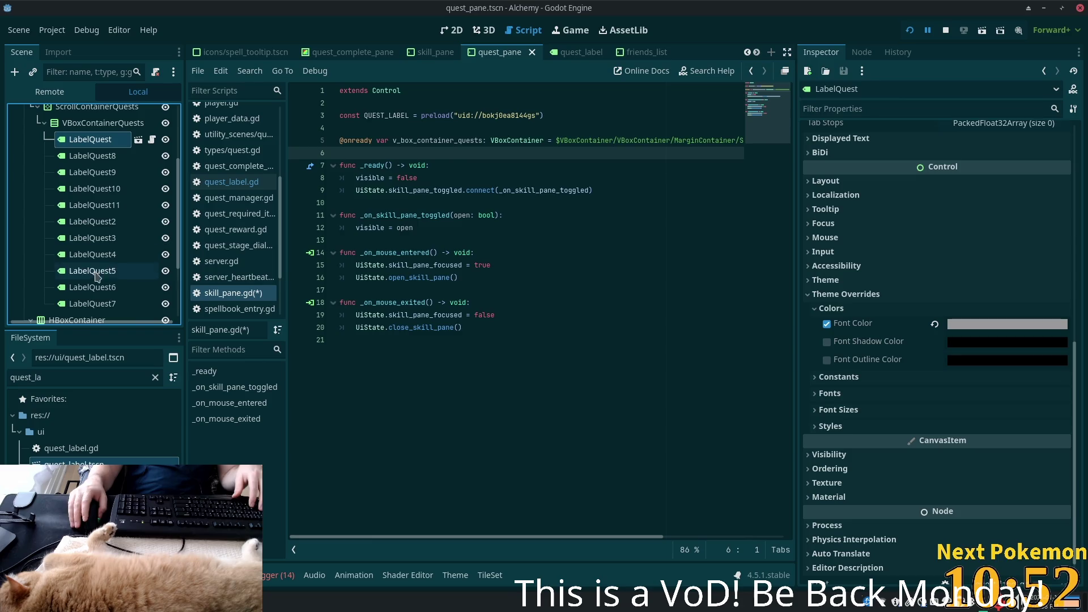
shift+click(92, 304)
key(Delete)
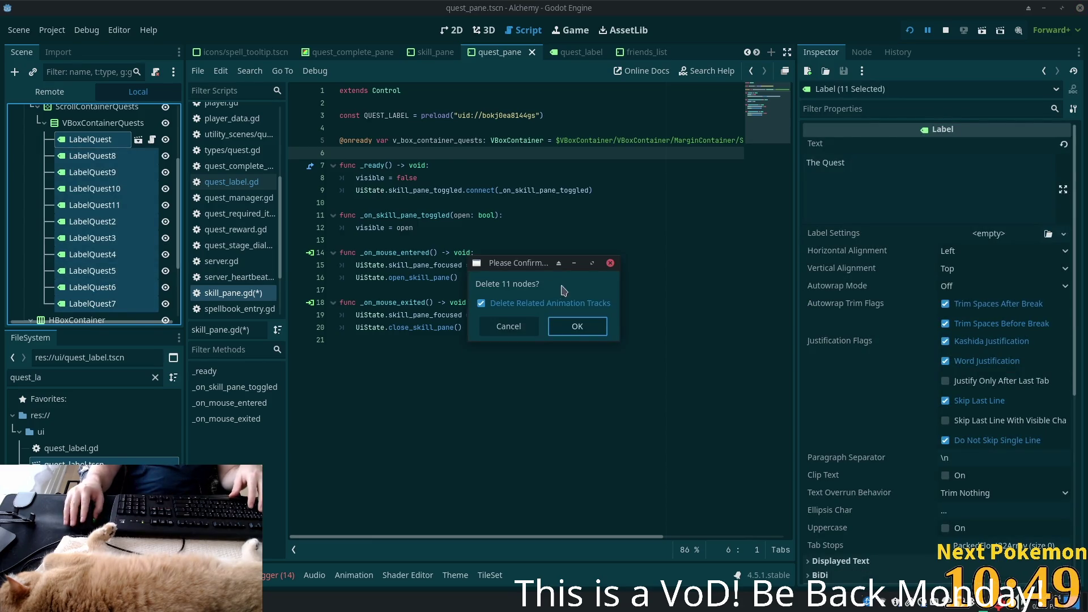
click(575, 335)
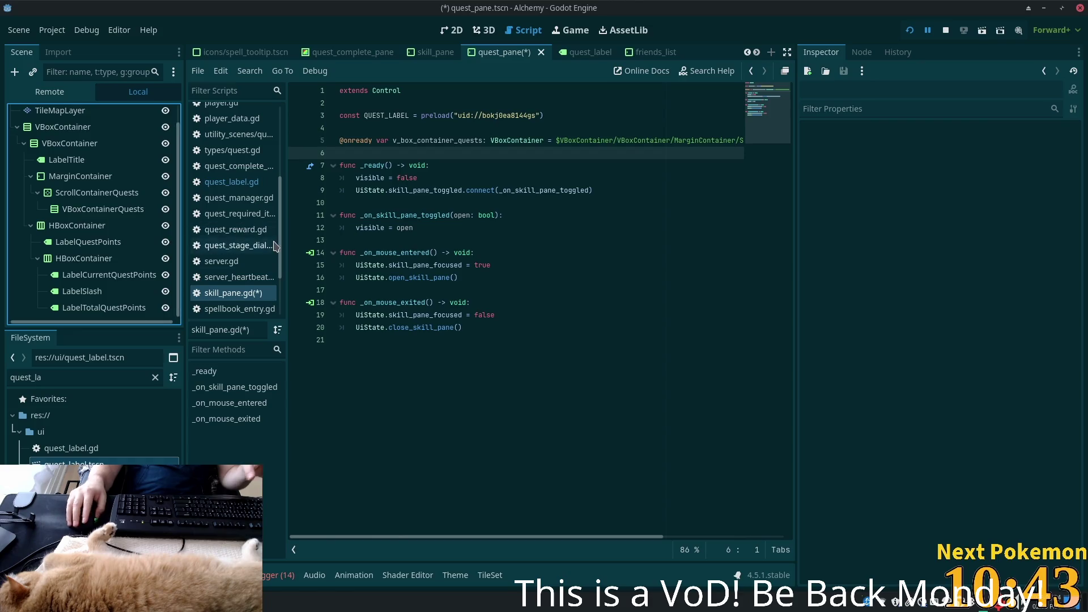
Step: Reference LabelCurrentQuestPoints and LabelTotalQuestPoints in quest_pane.gd, then run the game, hitting a preload parser error
click(130, 243)
click(132, 274)
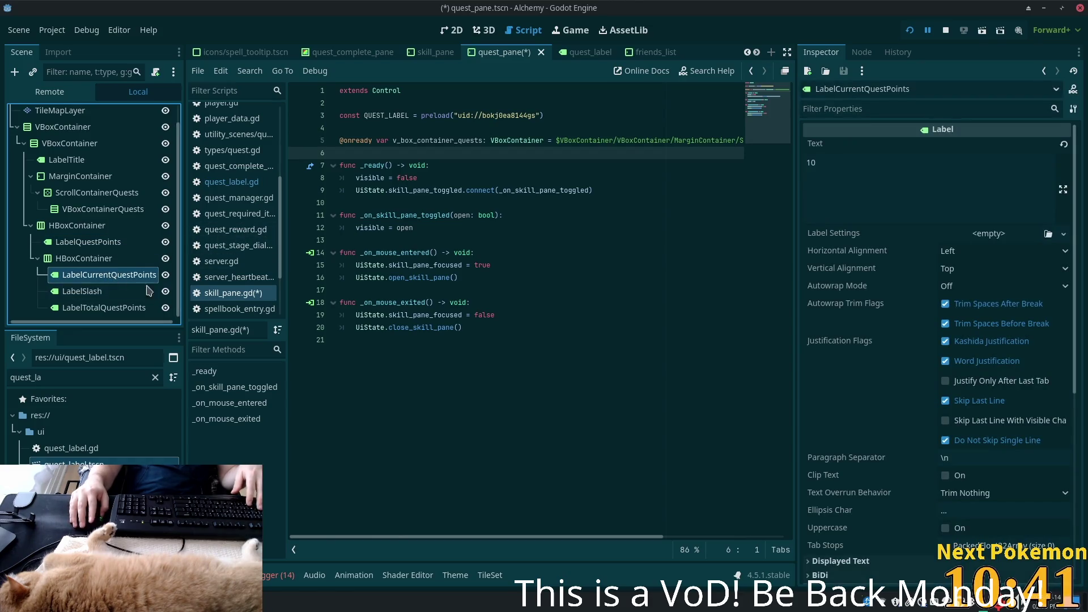
drag(104, 276, 363, 155)
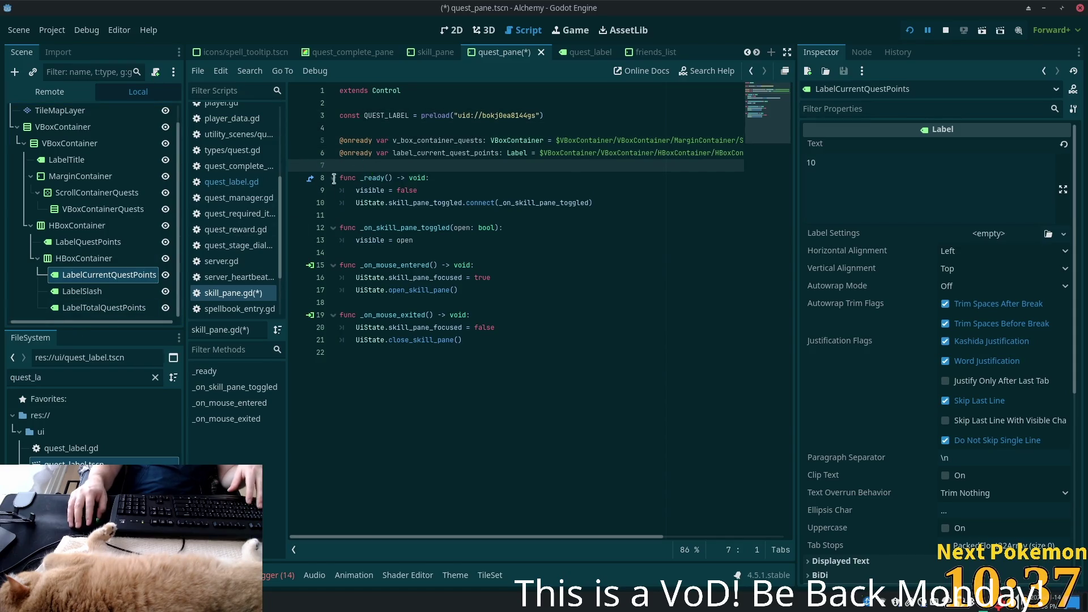
mouse_move(102, 310)
mouse_down()
mouse_move(303, 207)
mouse_move(316, 175)
mouse_move(341, 166)
mouse_up()
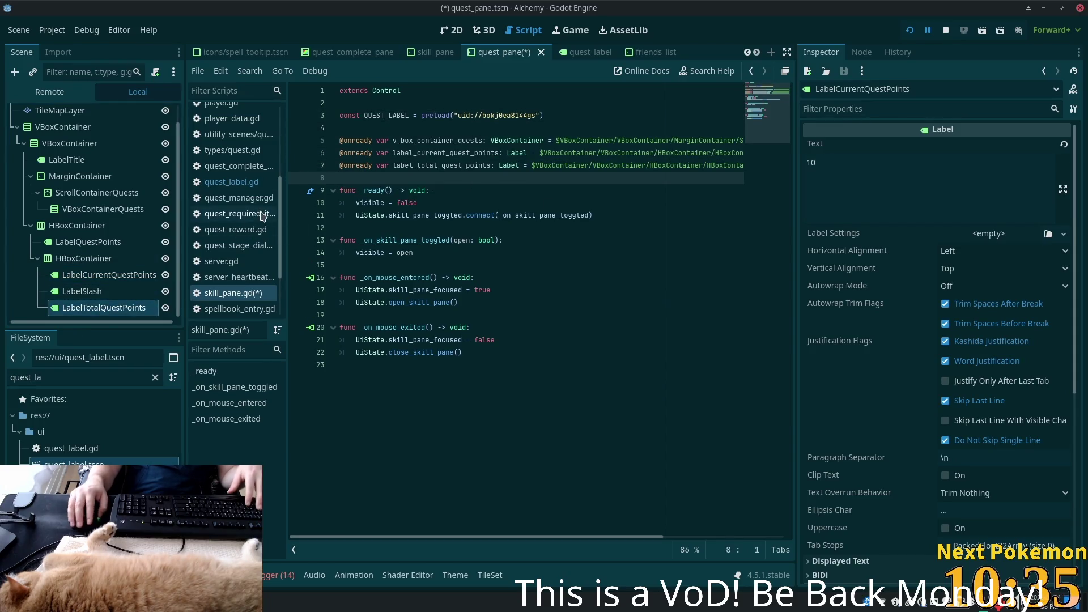
scroll(83, 245, up, 1)
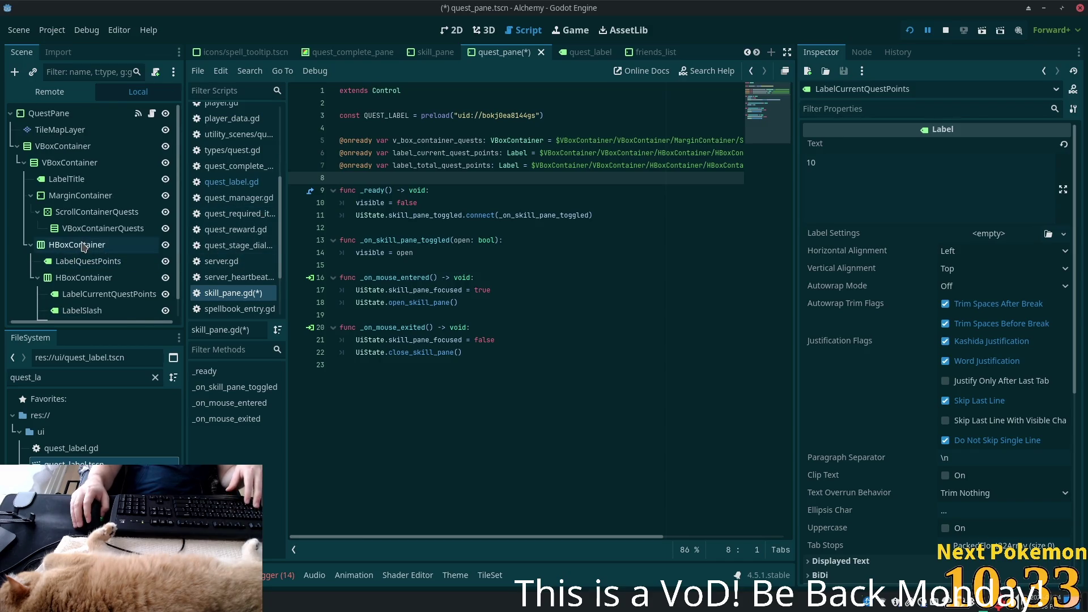
key(F5)
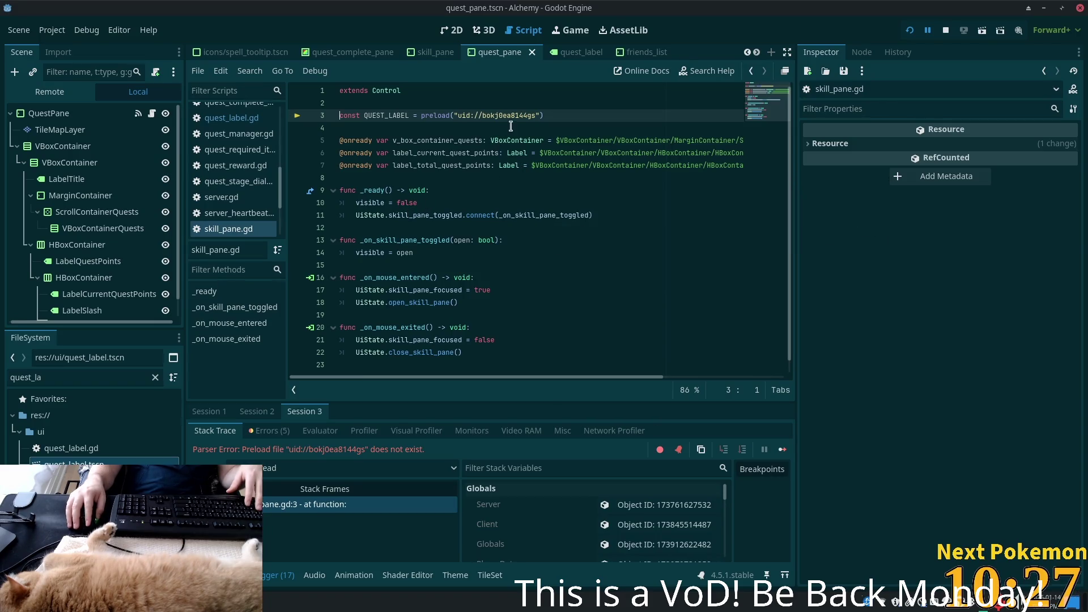
Step: Relaunch the game past the preload error so the player loads into the Fields of Ouros
key(Down)
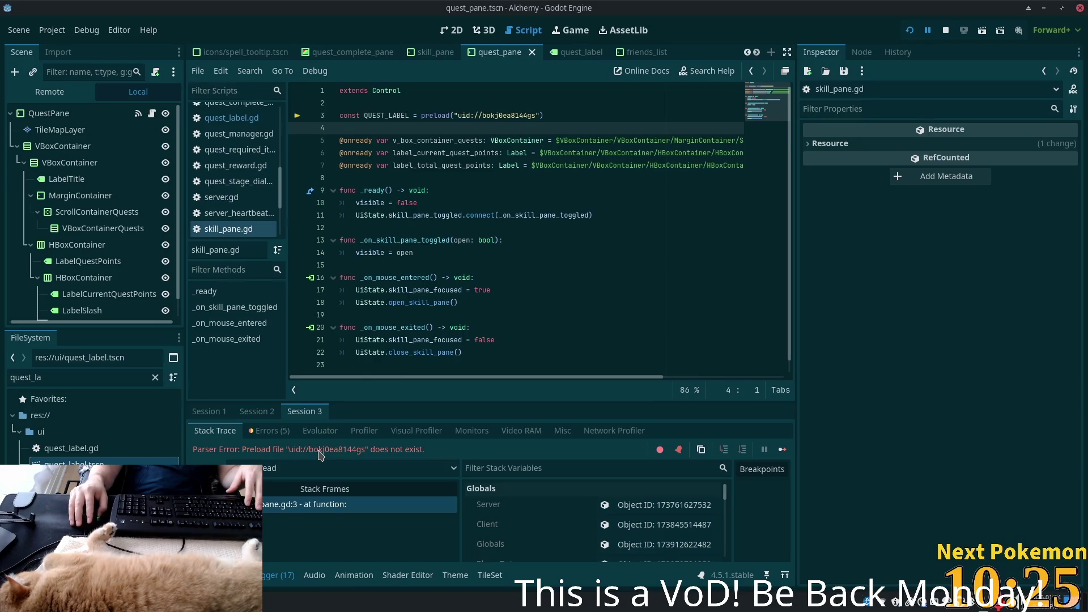
mouse_move(307, 449)
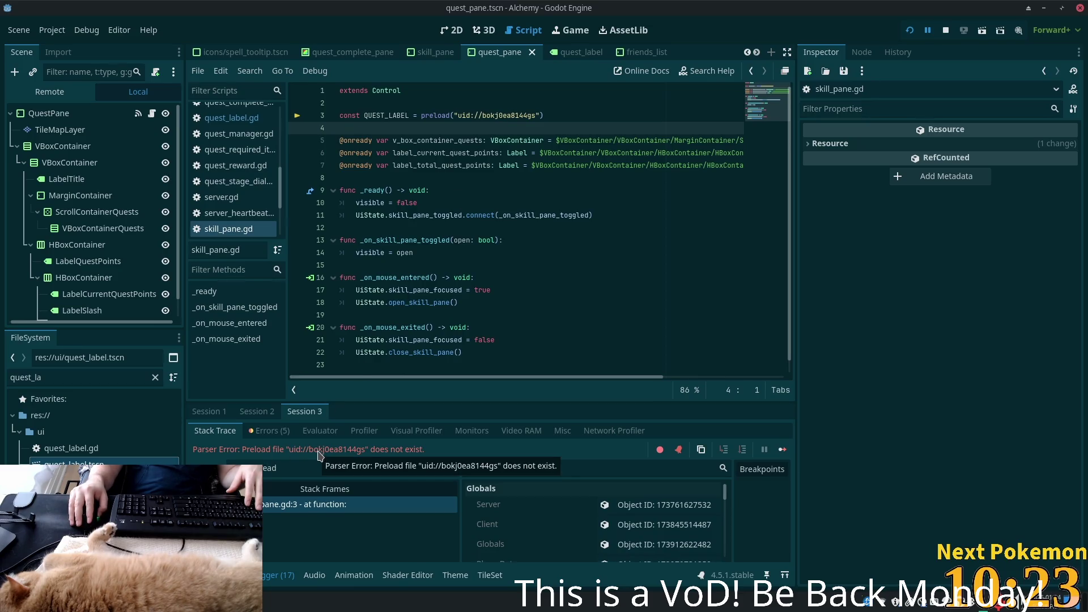
click(909, 30)
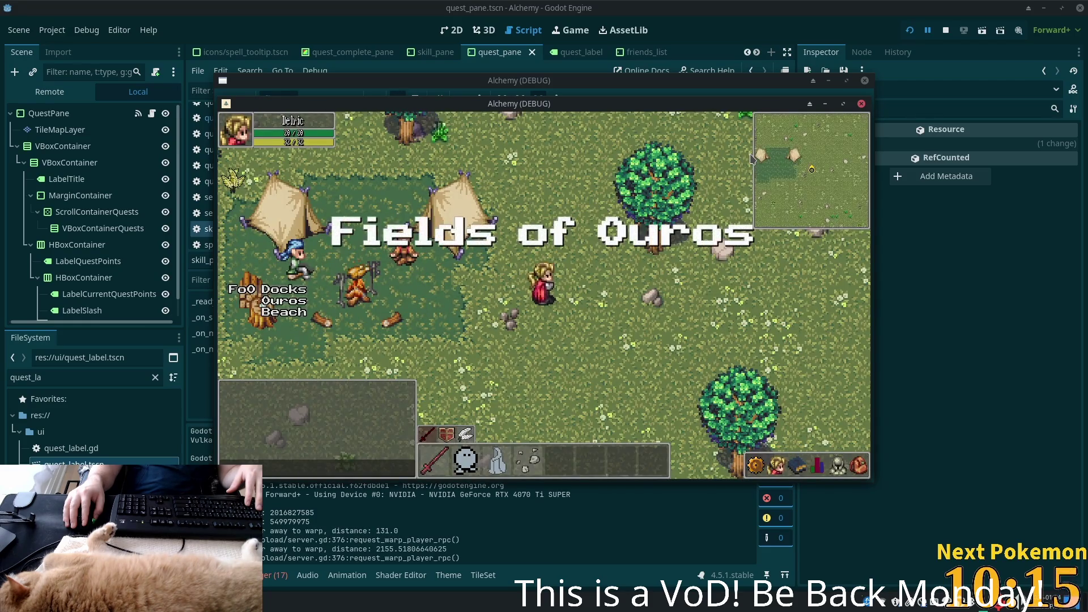
Step: Bring the Godot editor back in front of the running game window
click(976, 342)
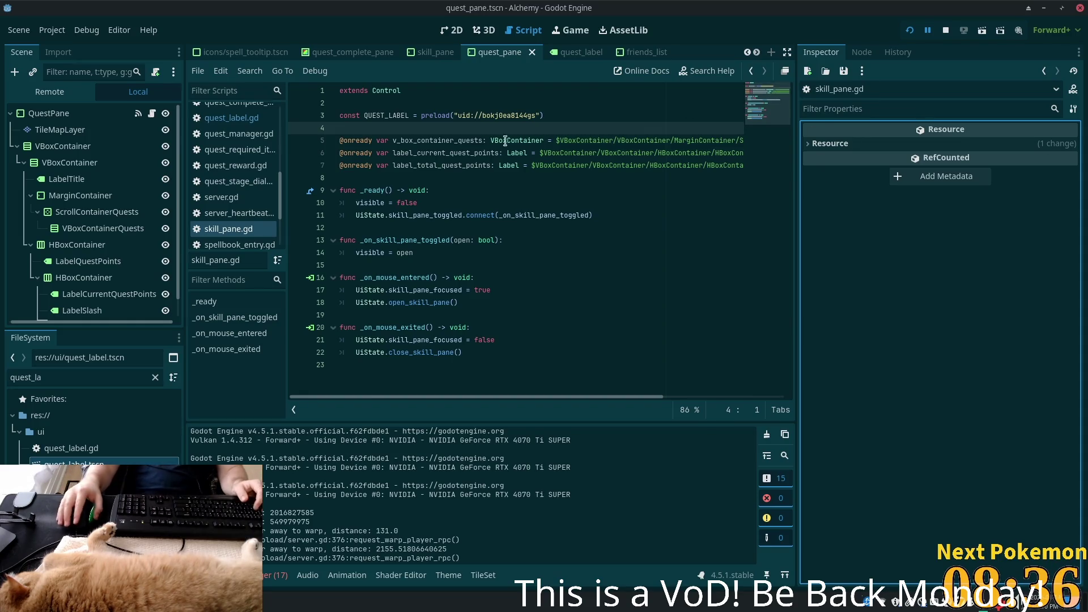
Step: Switch between Godot and Cursor, ending in Cursor on quest_label.gd
click(417, 153)
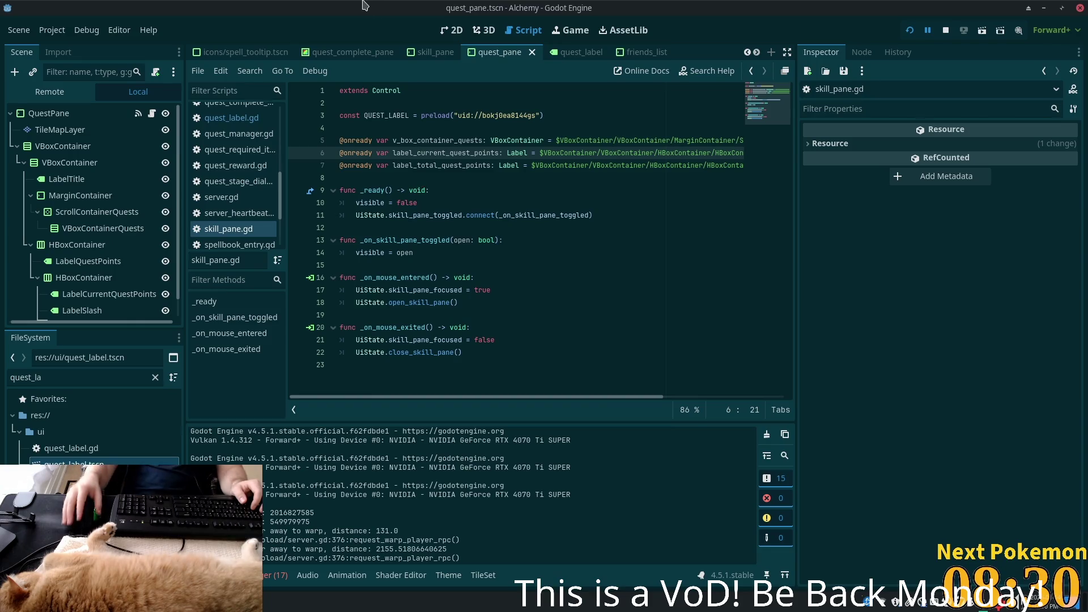
scroll(305, 53, up, 2)
scroll(305, 53, up, 2)
scroll(305, 53, up, 3)
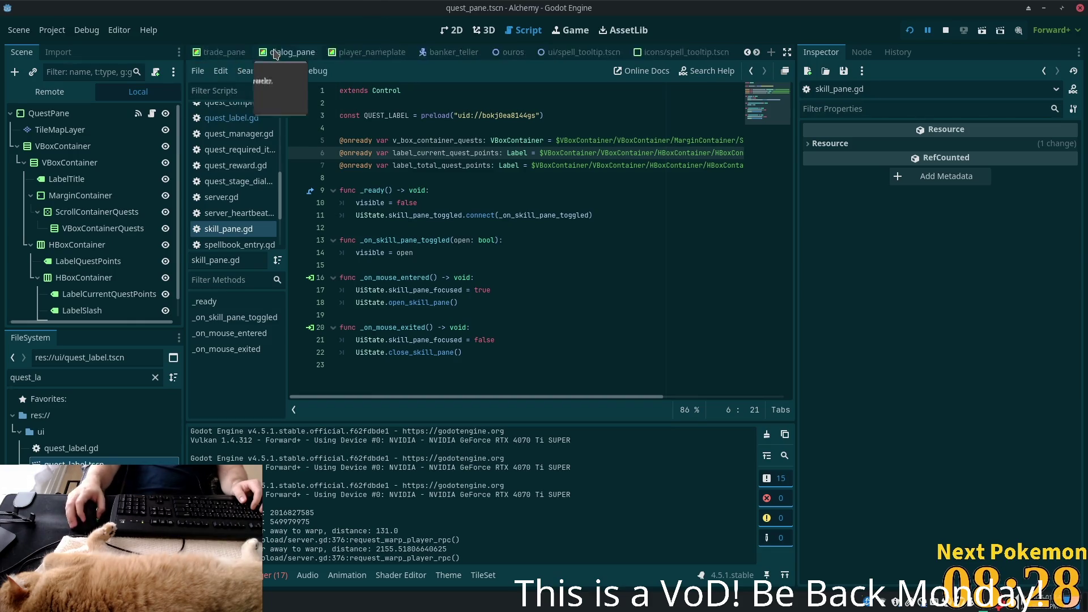
key(alt+Tab)
click(546, 242)
key(alt+Tab)
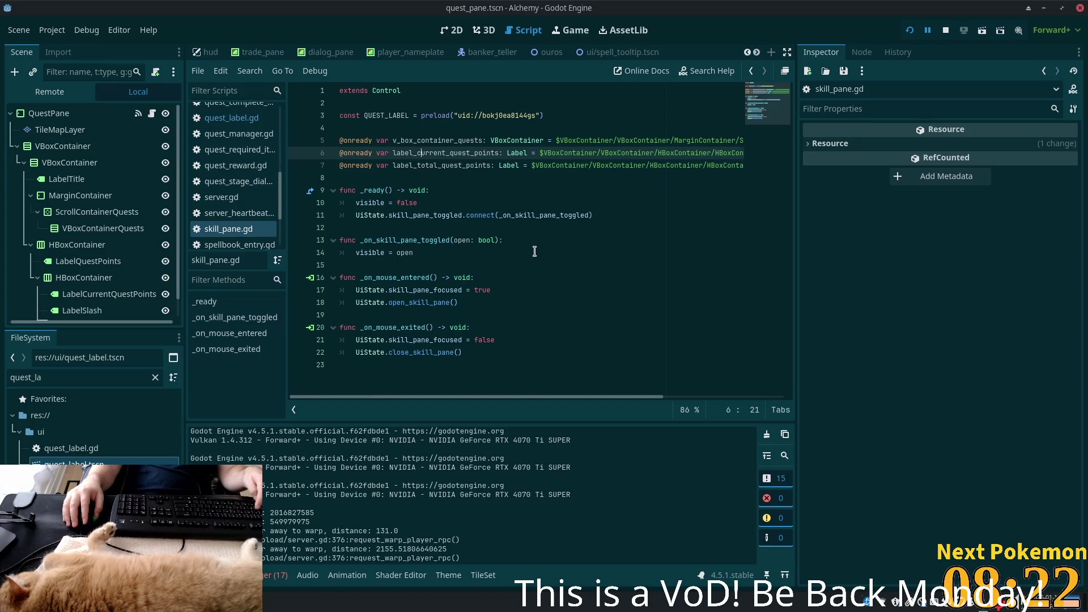
key(alt+Tab)
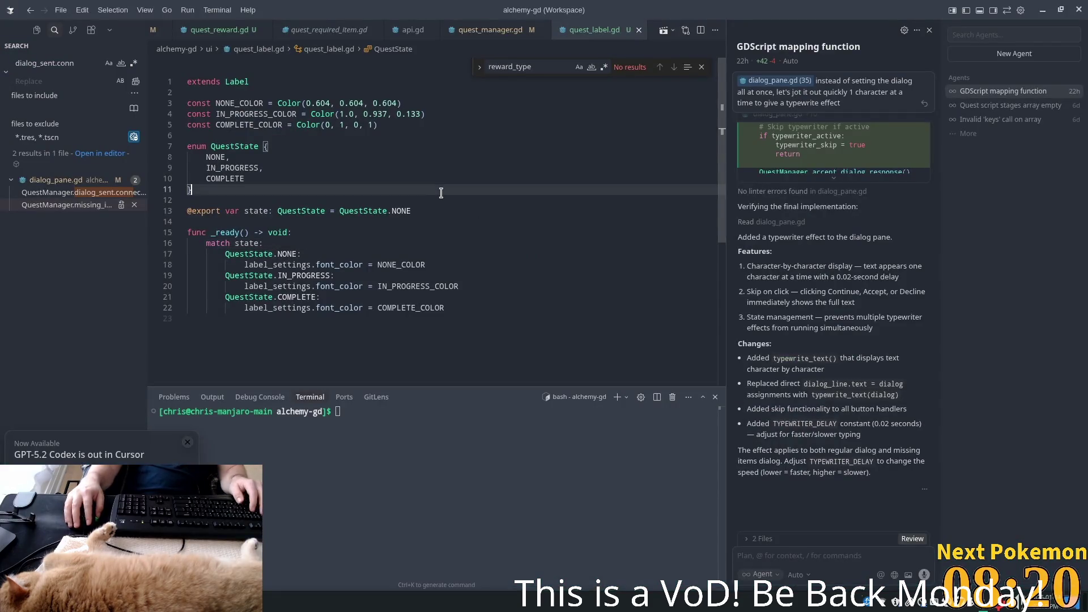
Step: Open the quest_manager.gd autoload script via quick file search
click(374, 189)
key(ctrl+p)
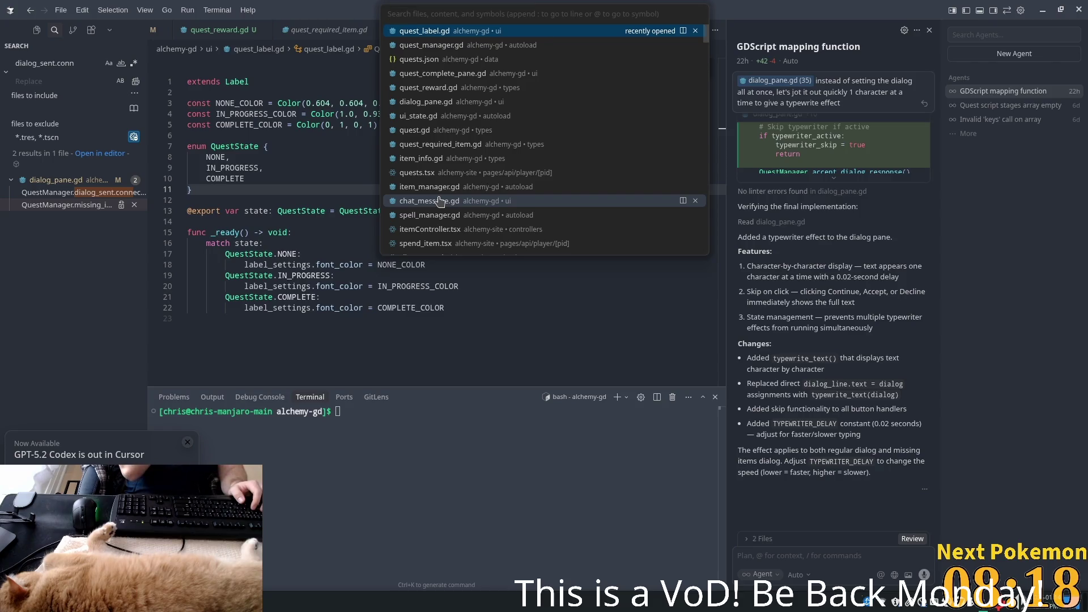
key(Down)
key(Return)
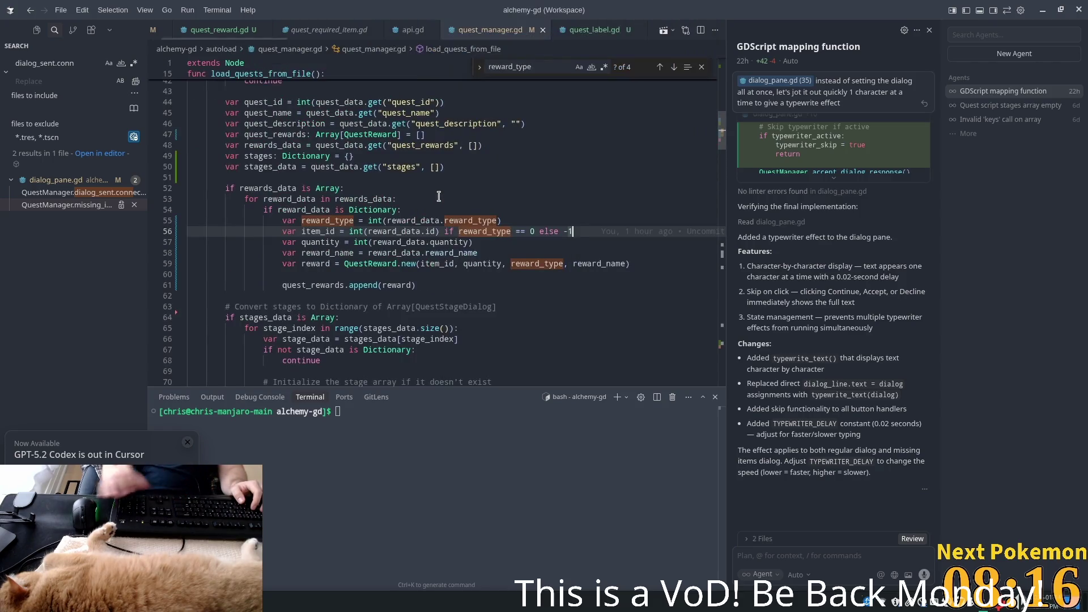
mouse_move(720, 131)
mouse_down()
mouse_move(718, 241)
mouse_move(719, 90)
mouse_up()
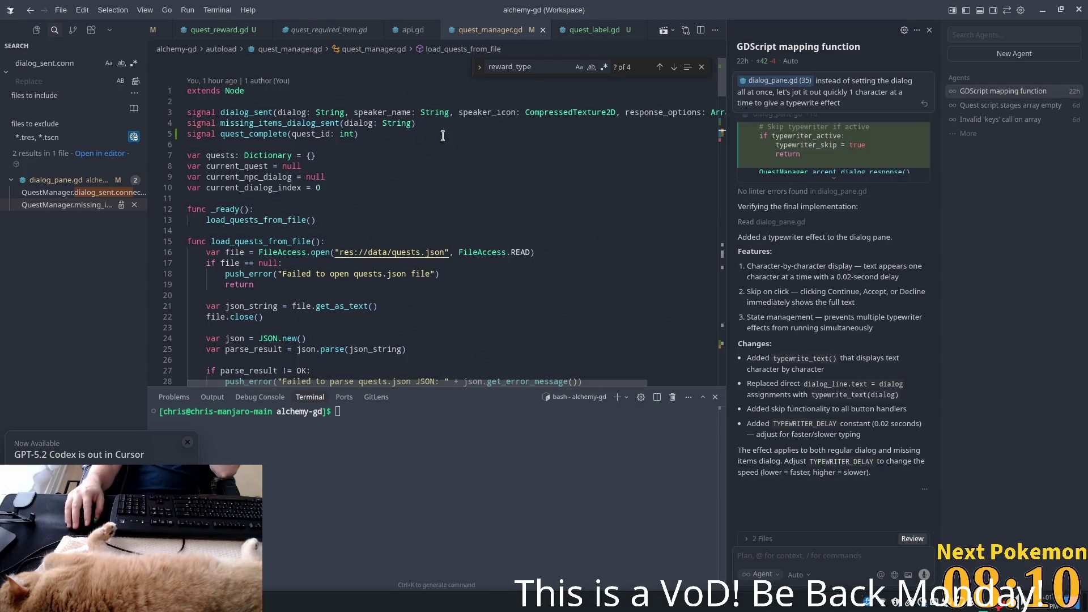
Step: Start a new signal line after quest_complete, remove it again, and review the signal declarations
click(405, 129)
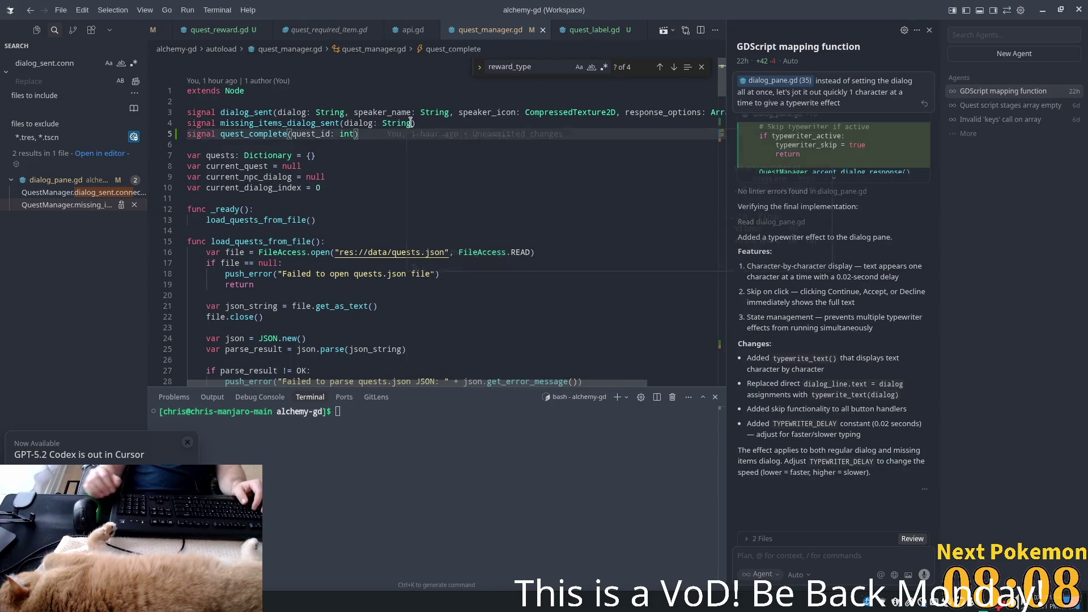
key(Return)
text(signal )
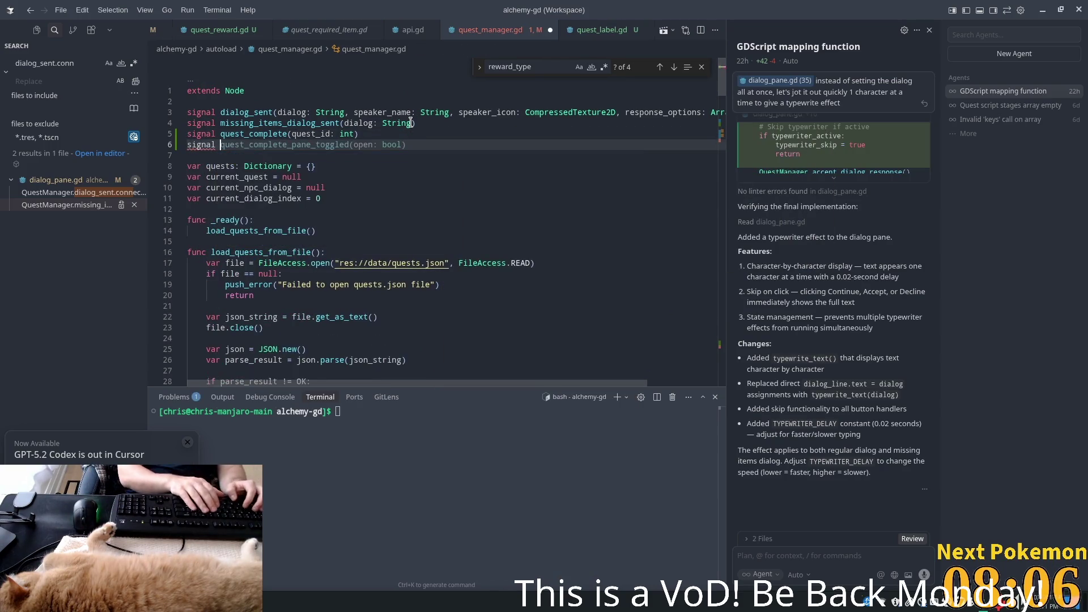
text(quests)
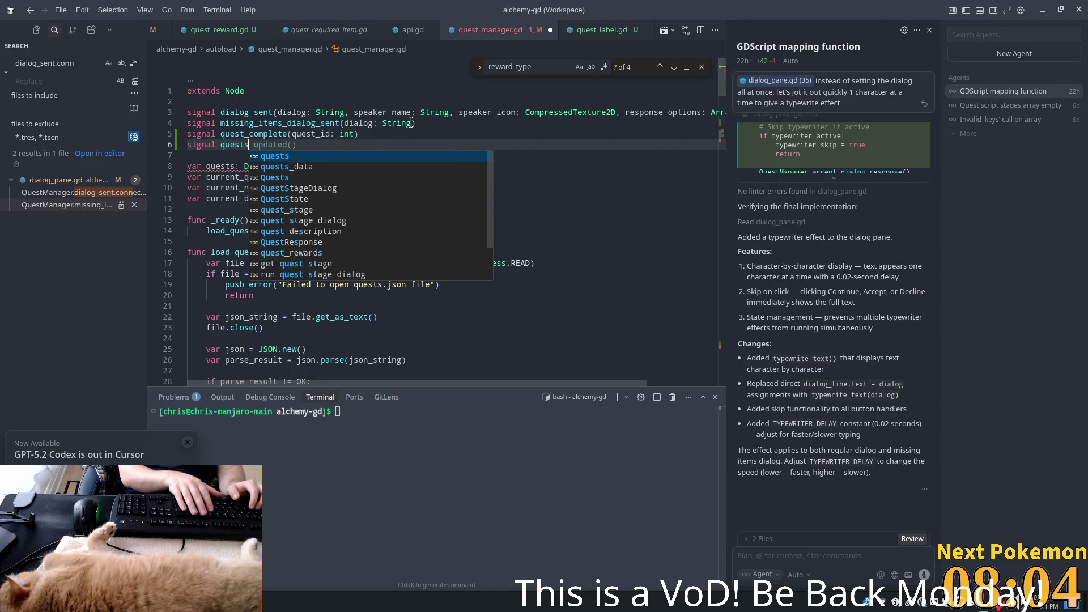
text(_)
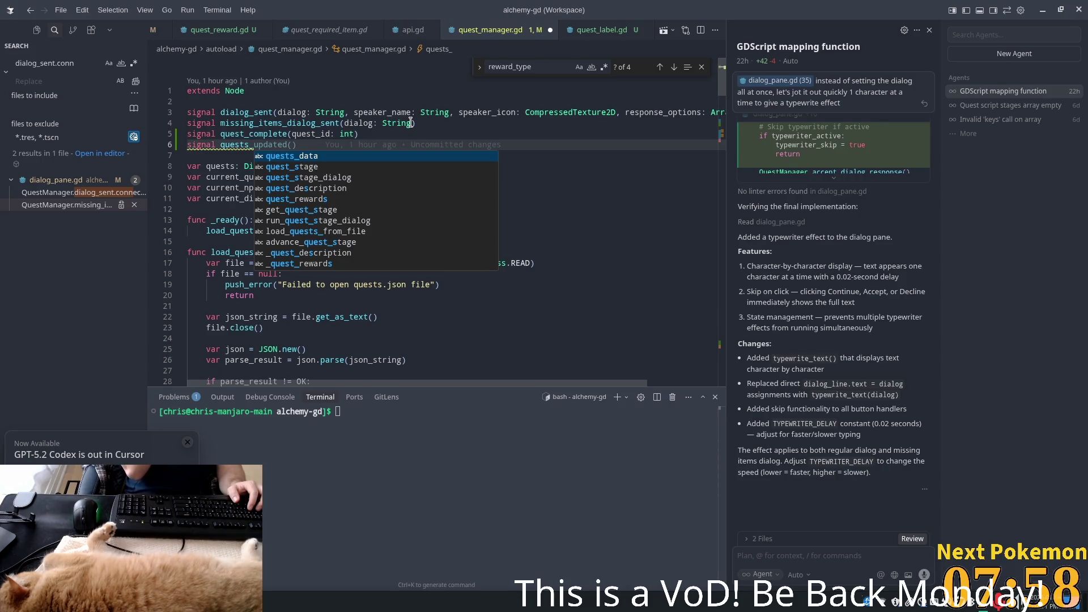
key(BackSpace)
key(BackSpace)
key(BackSpace)
key(BackSpace)
key(BackSpace)
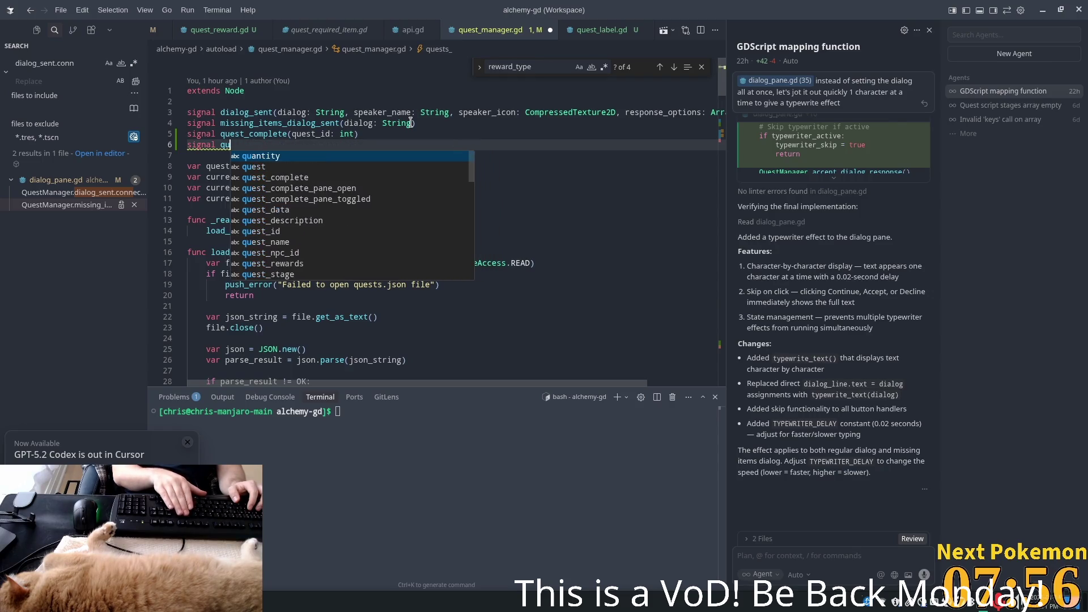
key(BackSpace)
key(BackSpace)
key(BackSpace)
key(BackSpace)
key(BackSpace)
key(BackSpace)
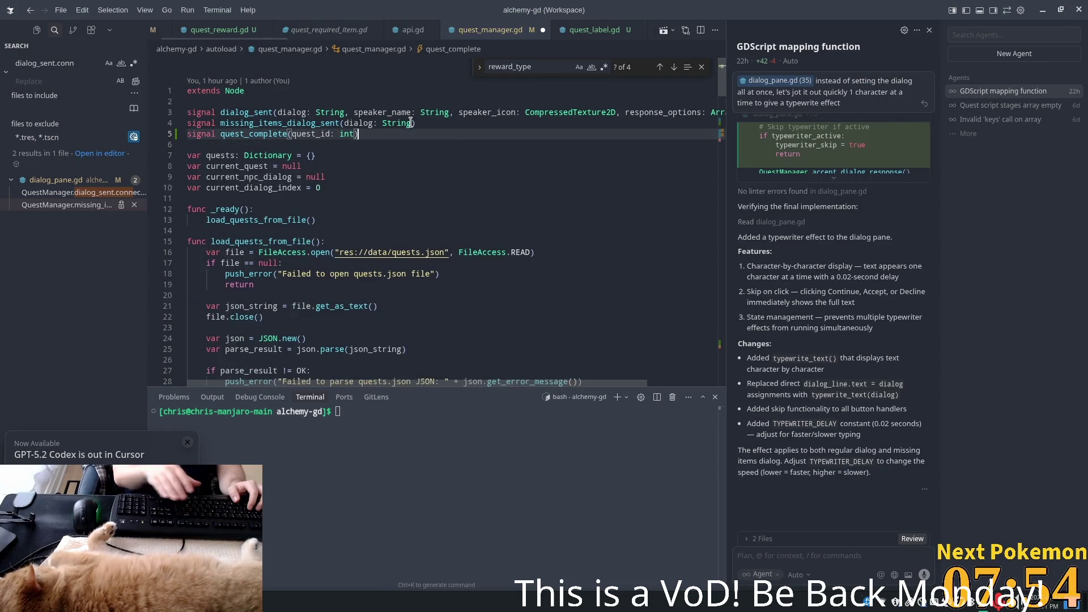
drag(274, 136, 260, 108)
click(260, 134)
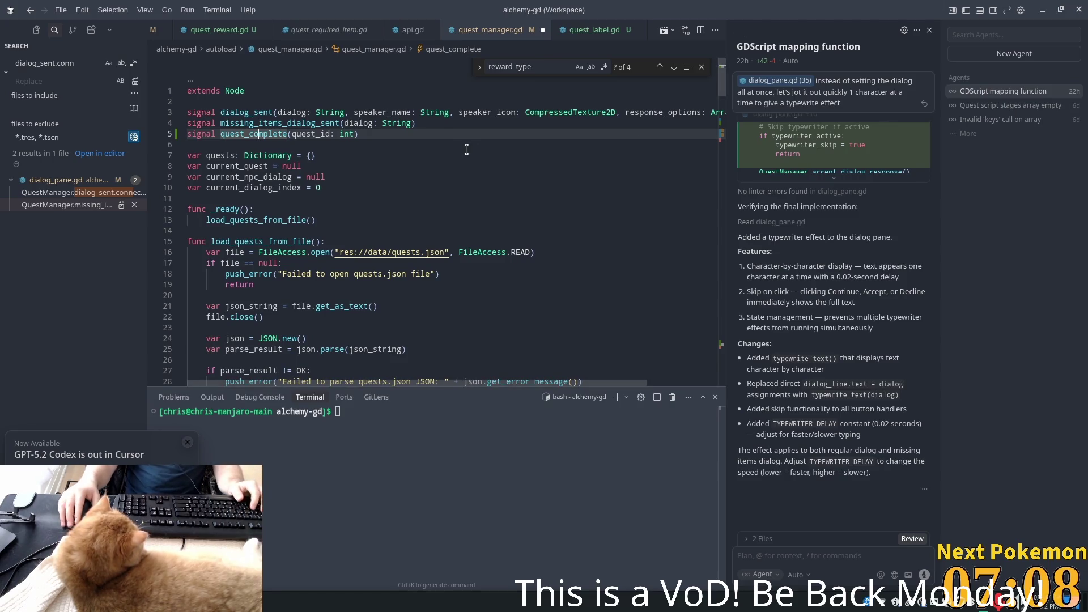
scroll(453, 173, down, 2)
scroll(468, 176, down, 3)
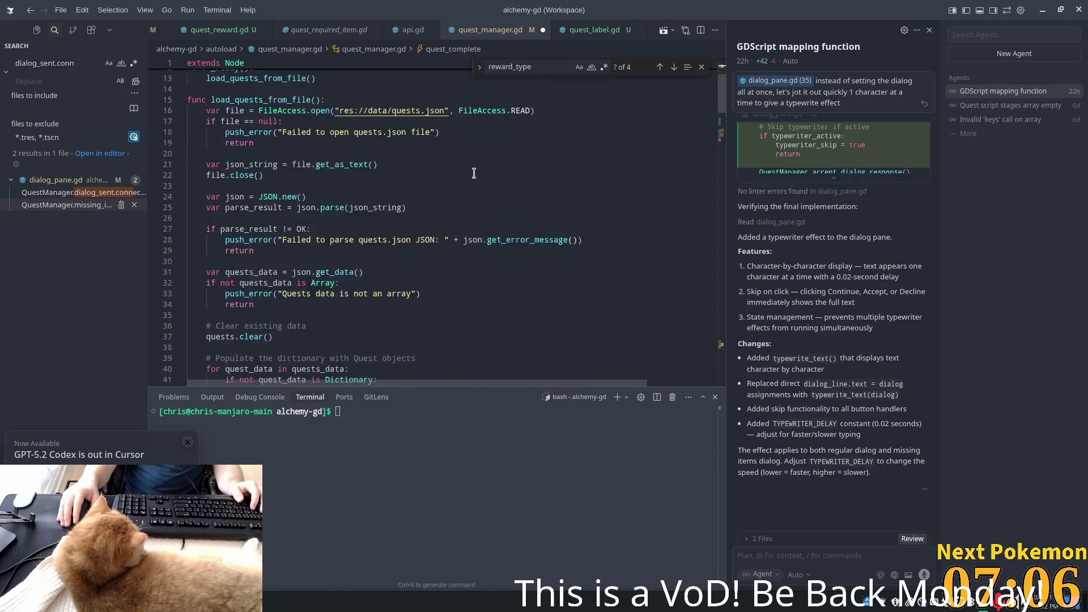
scroll(485, 178, down, 4)
scroll(508, 183, down, 4)
mouse_move(719, 130)
mouse_down()
mouse_move(743, 336)
mouse_move(740, 81)
mouse_move(737, 91)
mouse_up()
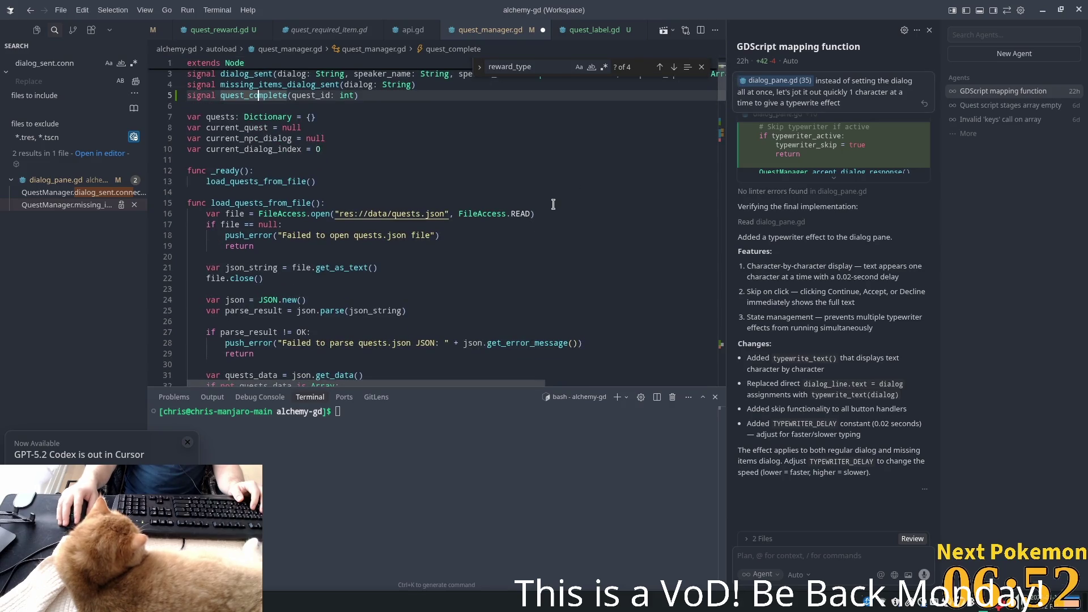
scroll(425, 118, up, 2)
Step: Look over quest_manager.gd's signals and bring up the quick file search
click(424, 121)
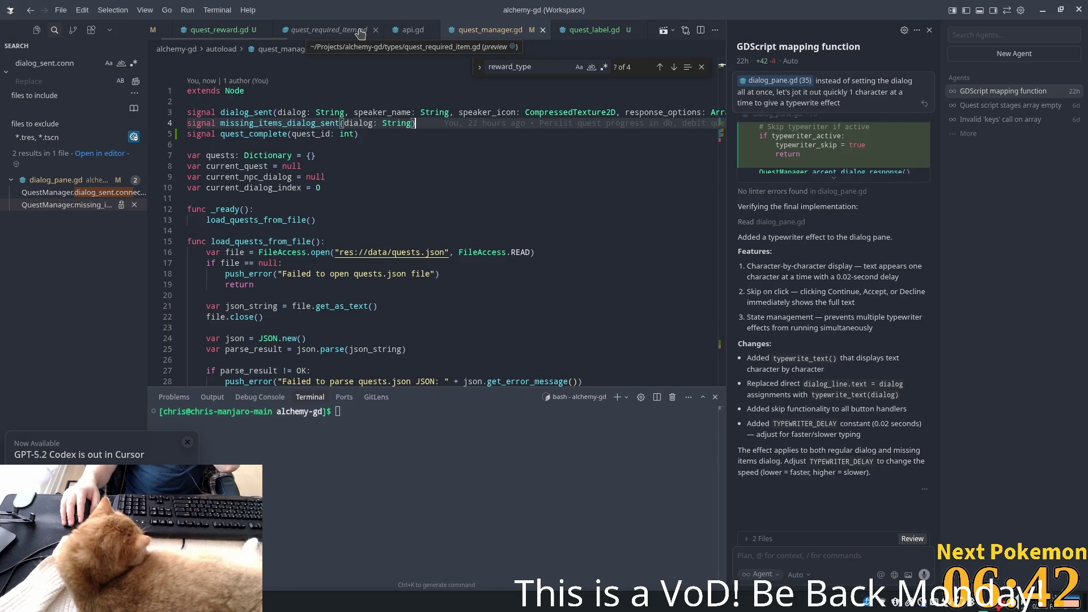
key(ctrl+p)
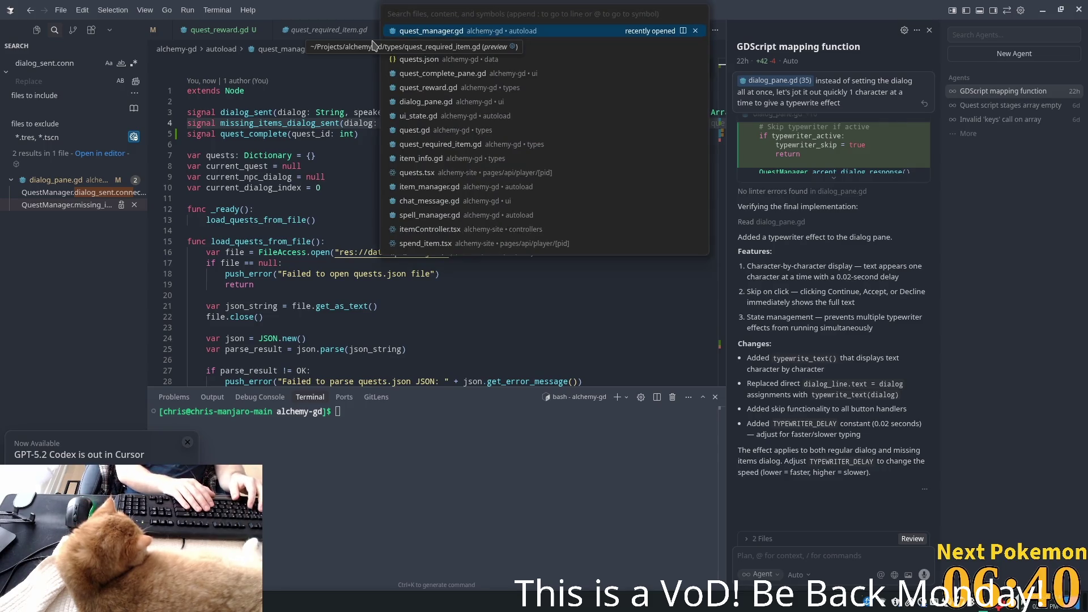
text(server)
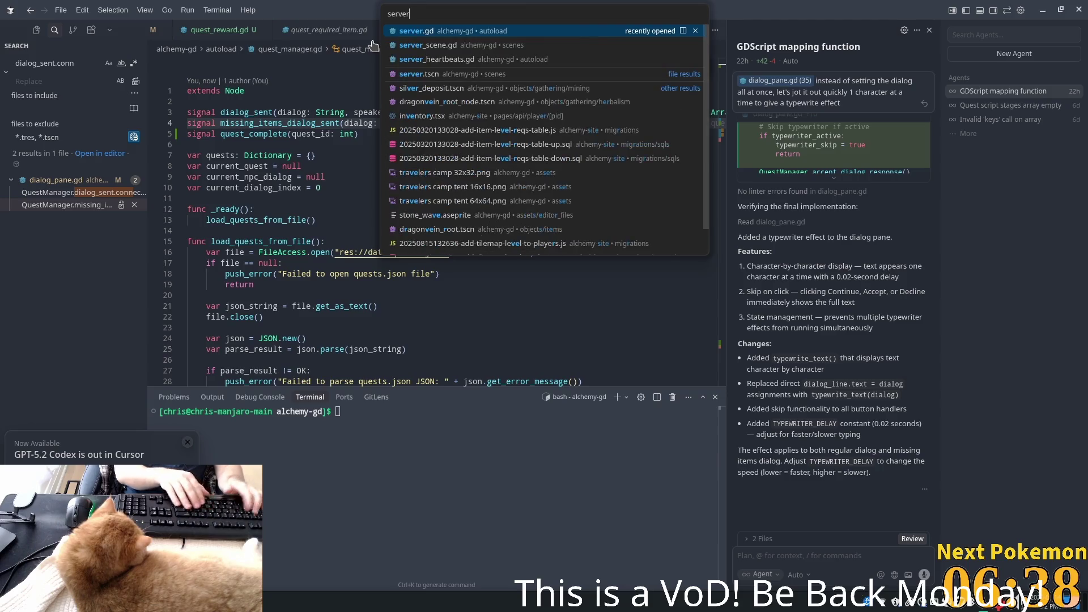
Step: In server.gd find the quest code, jump to get_quests and follow player_quests into client_rpc.gd
key(Return)
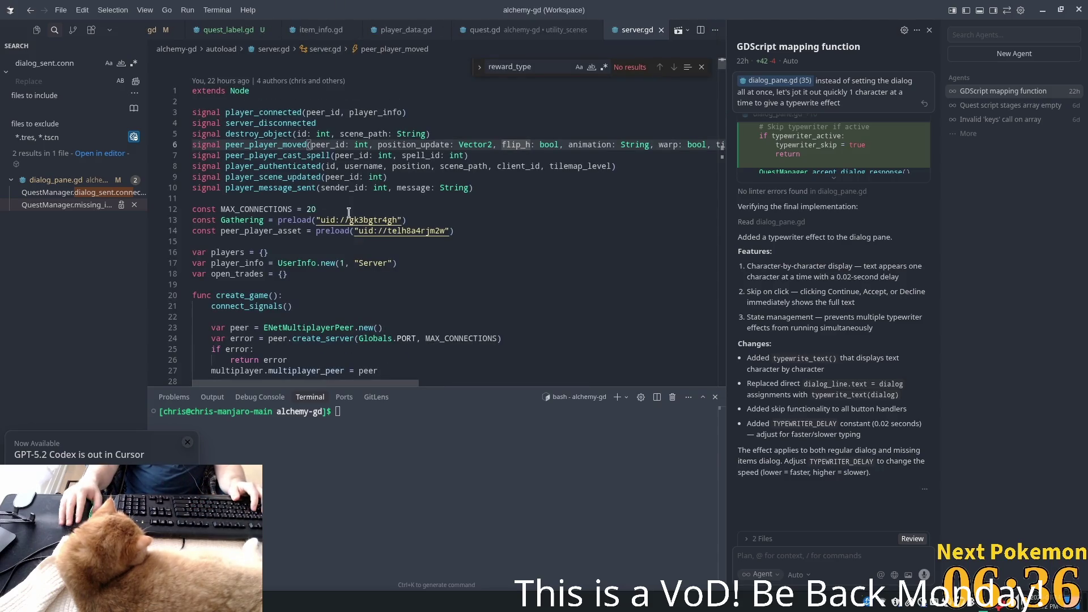
scroll(426, 182, down, 4)
scroll(425, 184, down, 4)
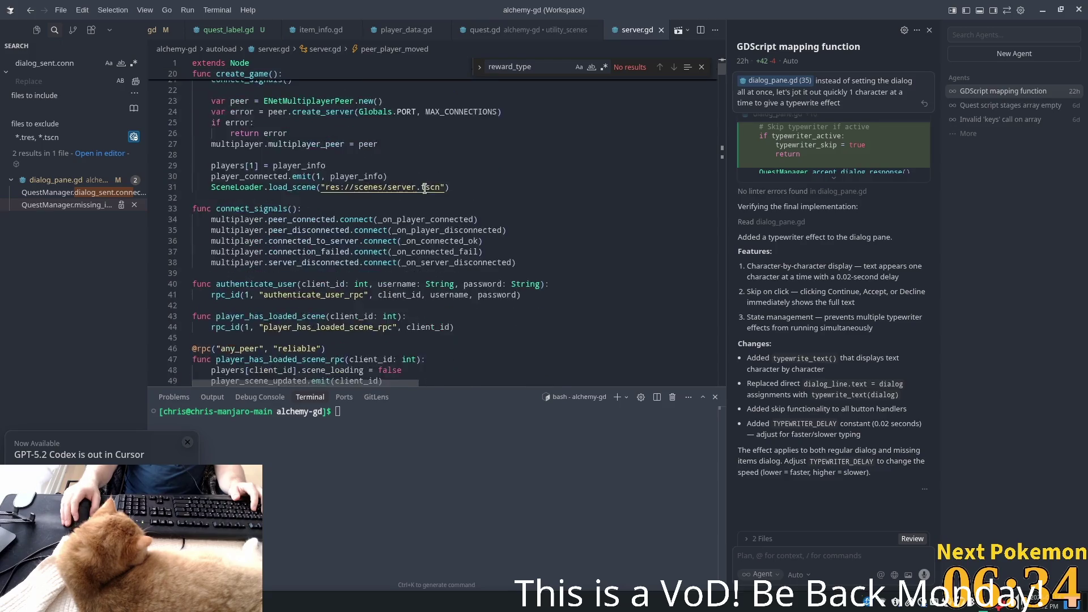
scroll(425, 186, down, 1)
scroll(424, 188, down, 1)
scroll(425, 189, down, 5)
click(425, 188)
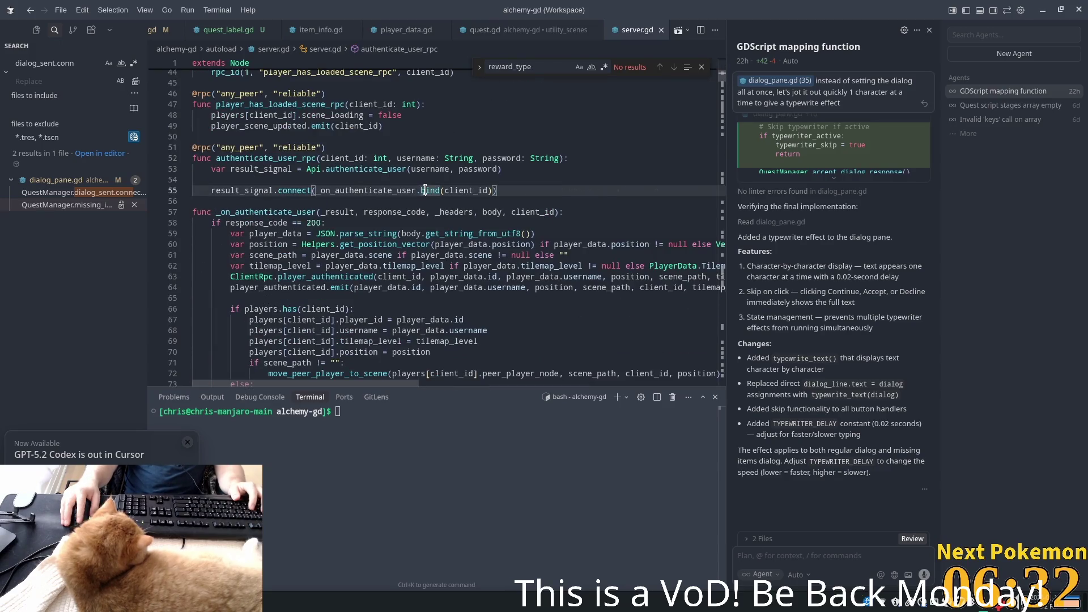
key(ctrl+f)
text(quest)
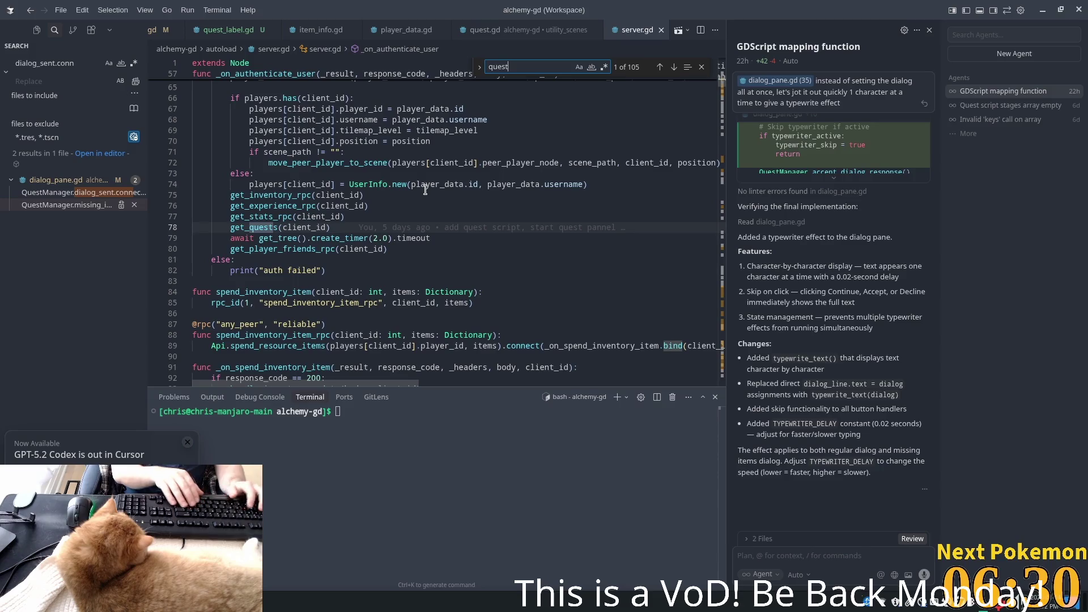
ctrl+click(259, 227)
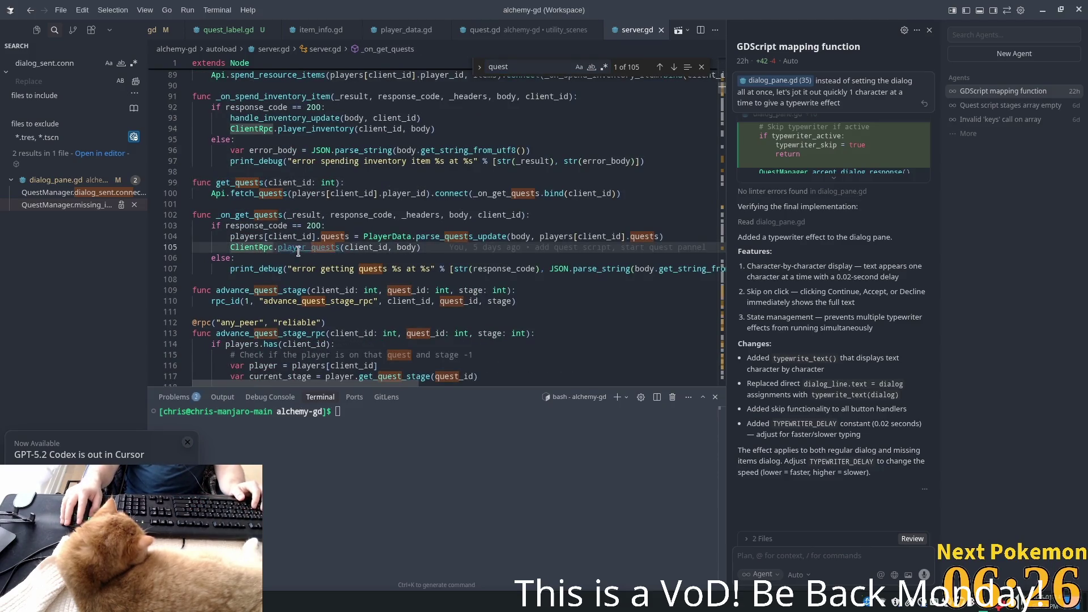
ctrl+click(298, 247)
scroll(312, 221, up, 3)
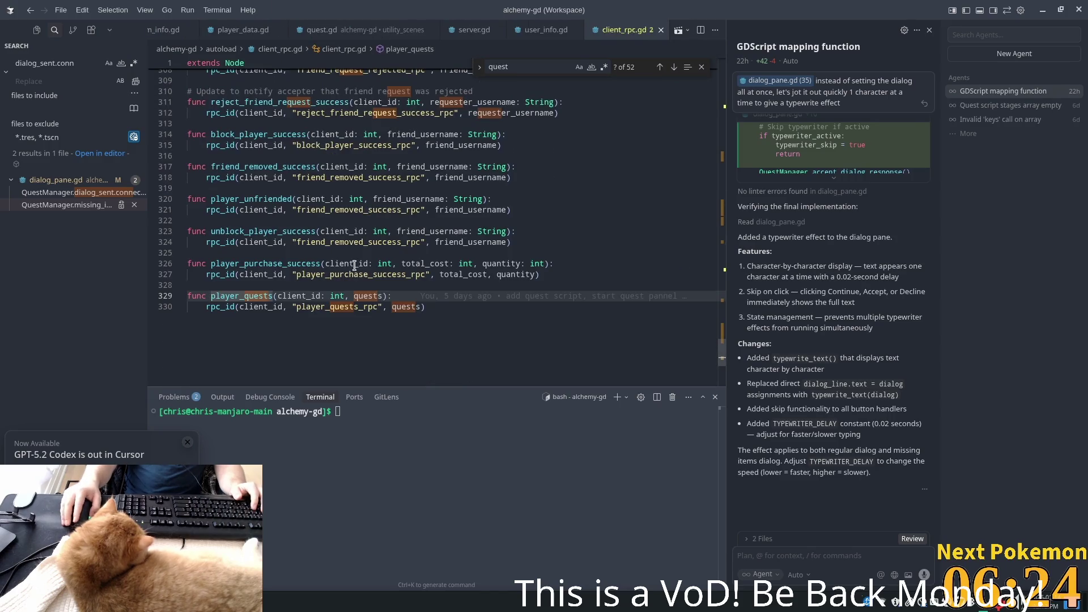
Step: Follow update_player_quests into player_data.gd, where quests are stored and quests_updated is emitted
key(ctrl+alt+minus)
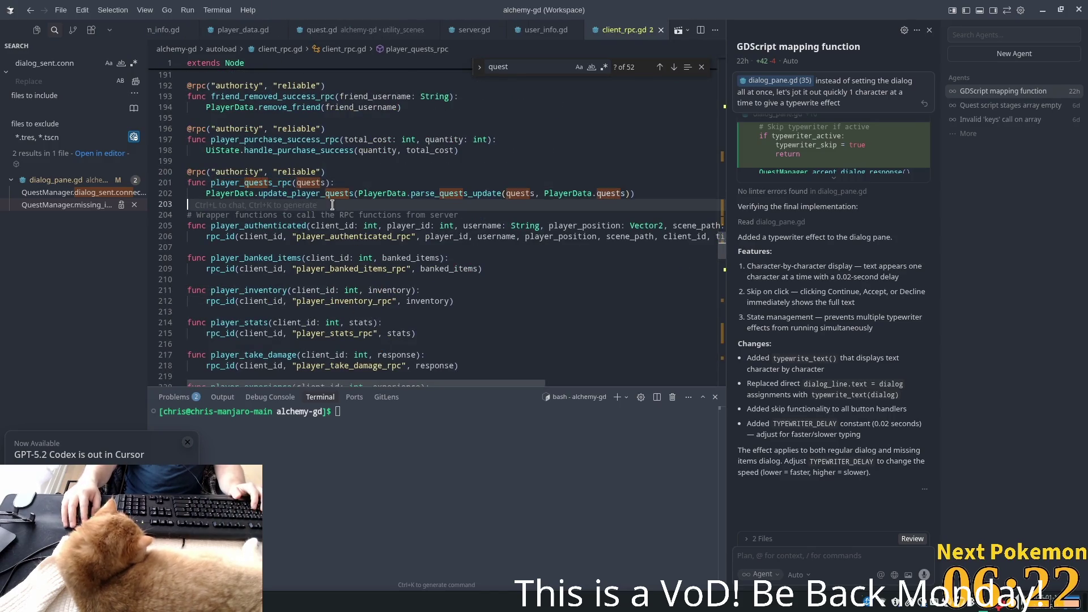
key(ctrl+alt+minus)
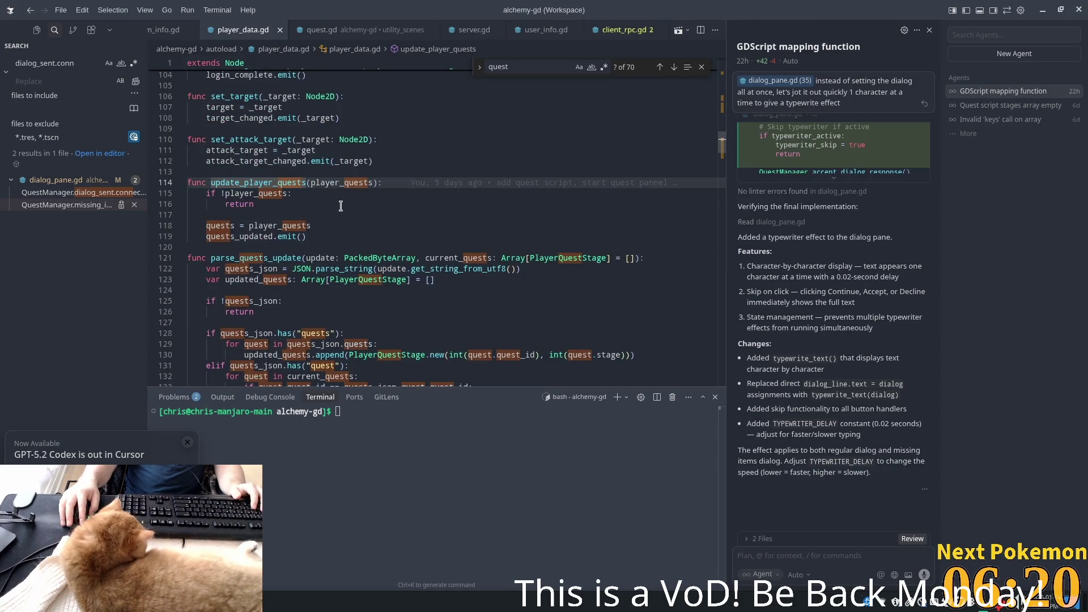
click(203, 225)
click(240, 236)
double_click(240, 236)
mouse_move(568, 257)
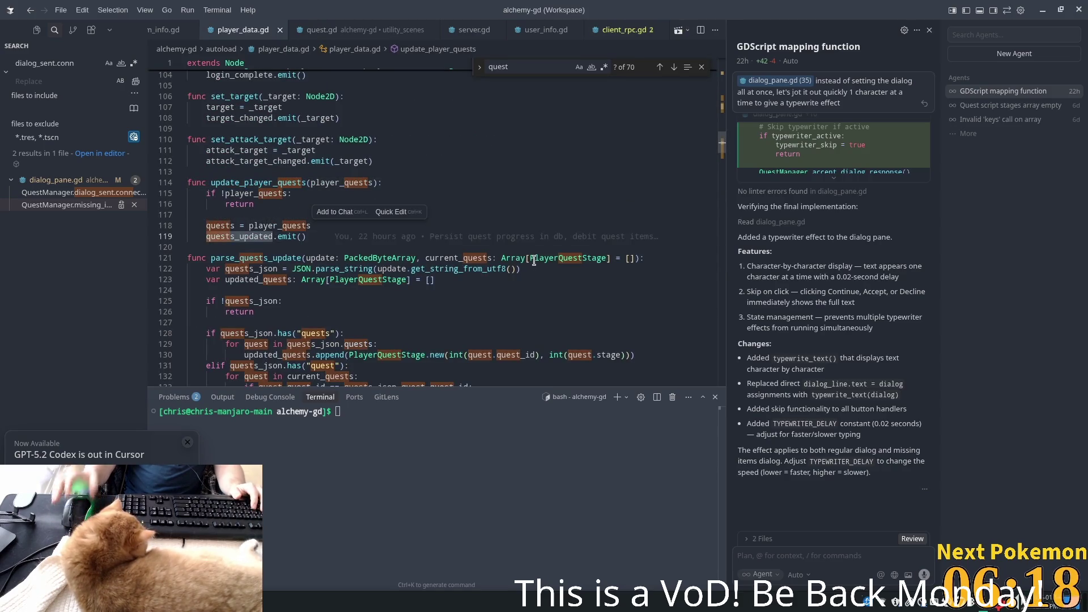